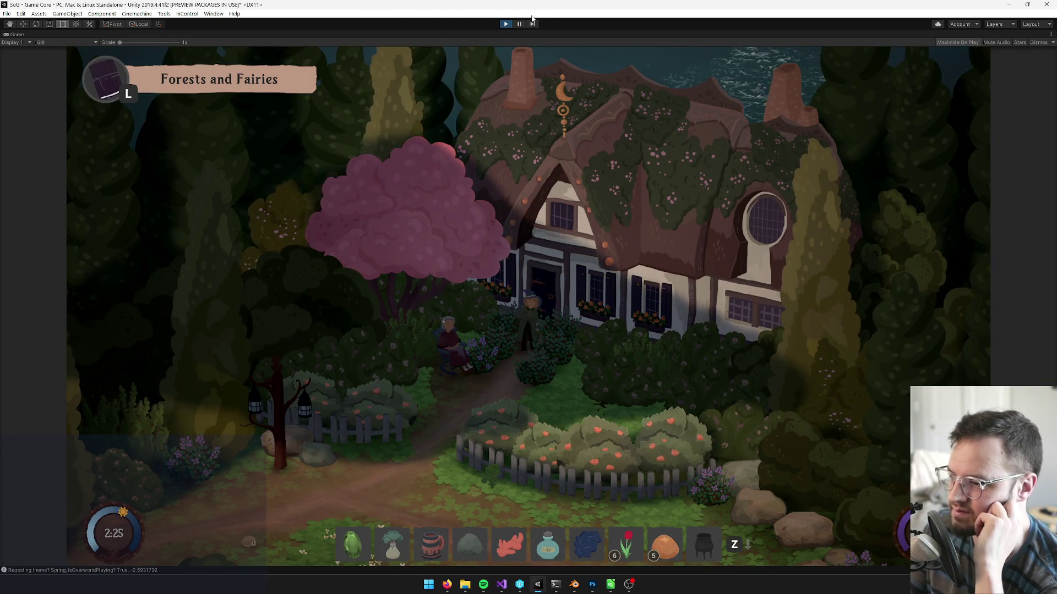
# Pause the game, exit to the Main Menu, and load the saved game.
pyautogui.press('Escape')
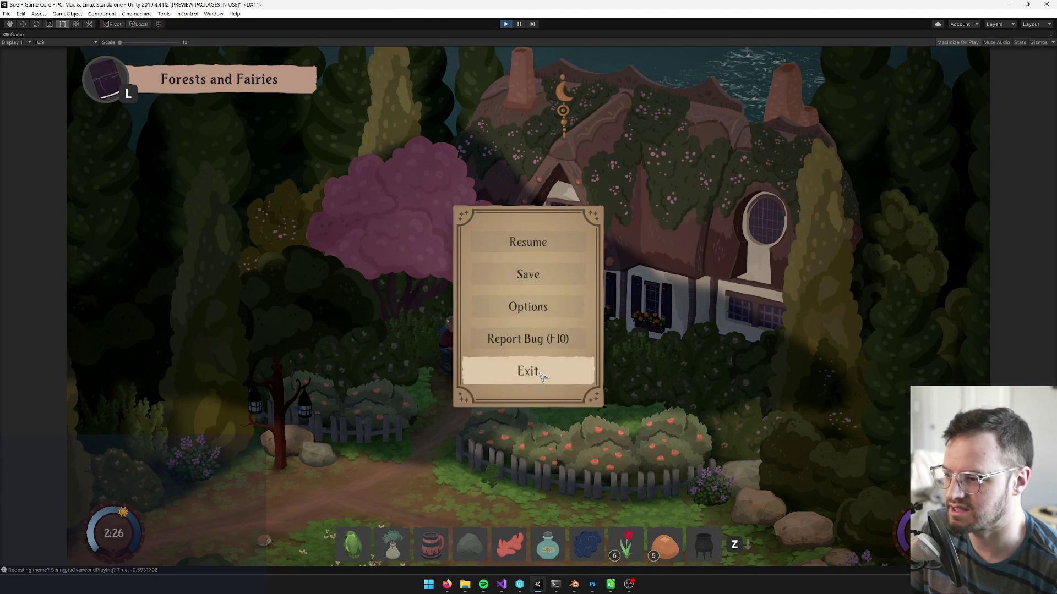
pyautogui.click(542, 373)
pyautogui.click(448, 368)
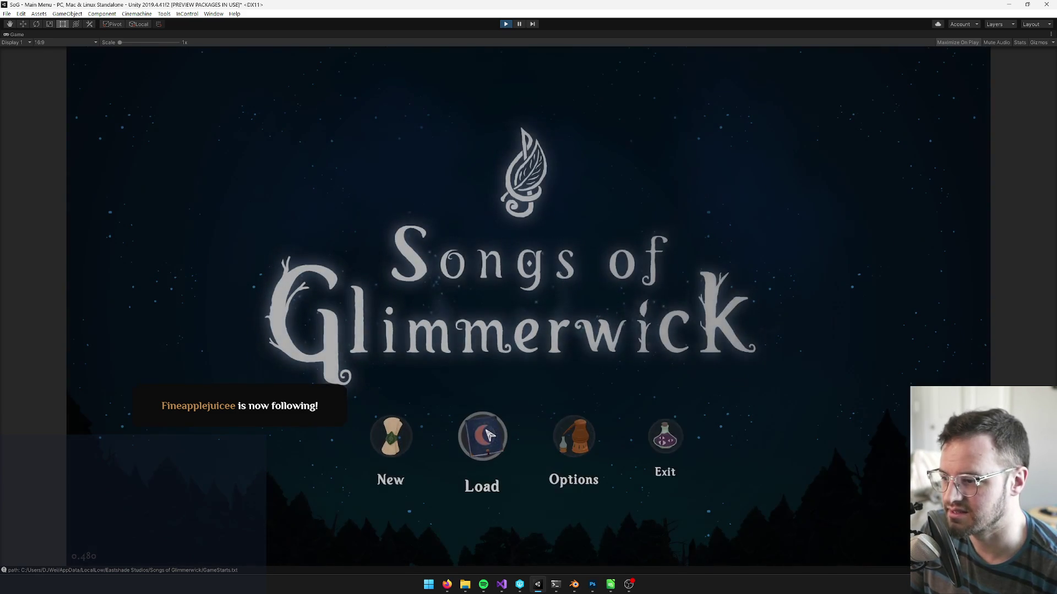
pyautogui.click(482, 435)
pyautogui.press('Return')
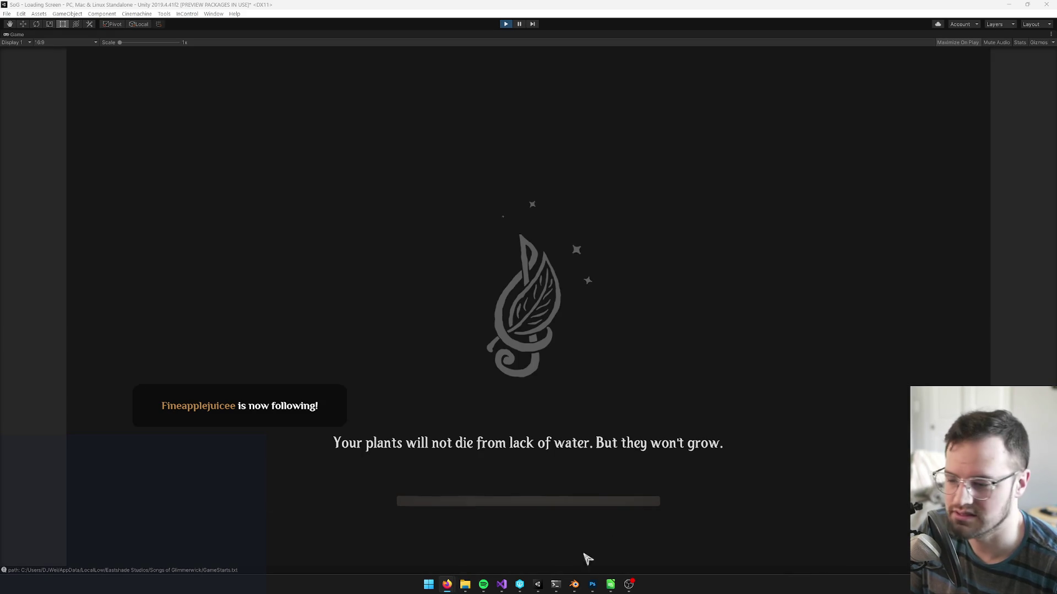
pyautogui.moveTo(446, 587)
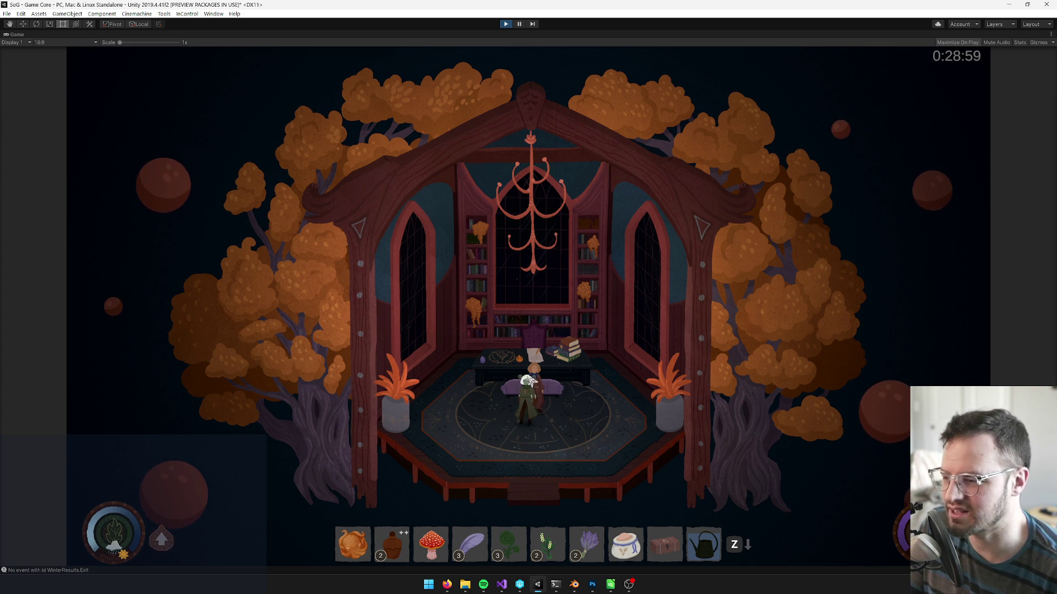
# Advance the library dialogue and walk both characters to the right window until the portal opens.
pyautogui.click(406, 354)
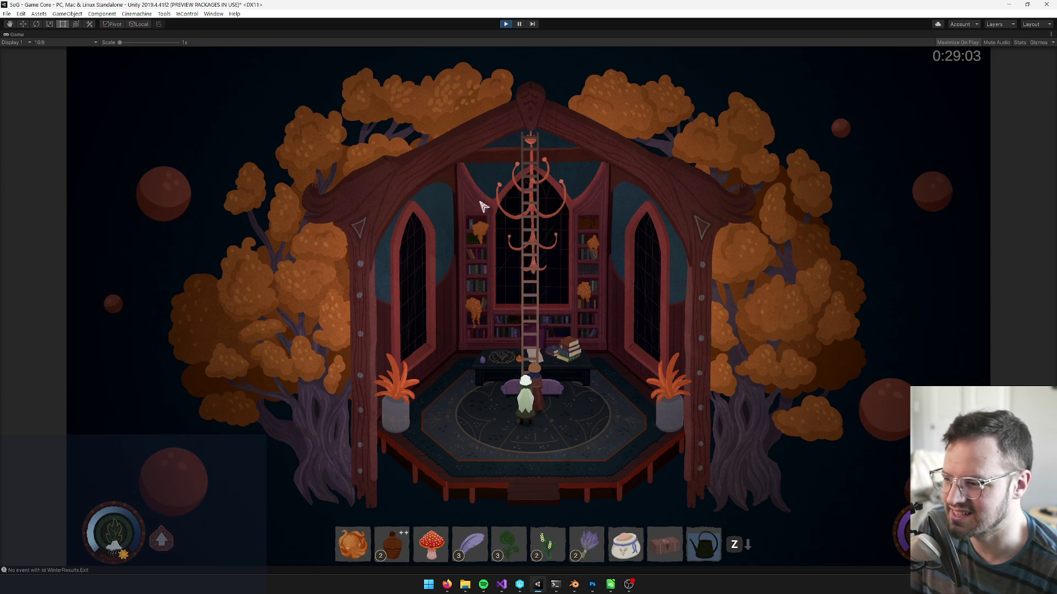
pyautogui.click(460, 337)
pyautogui.click(443, 349)
pyautogui.click(567, 350)
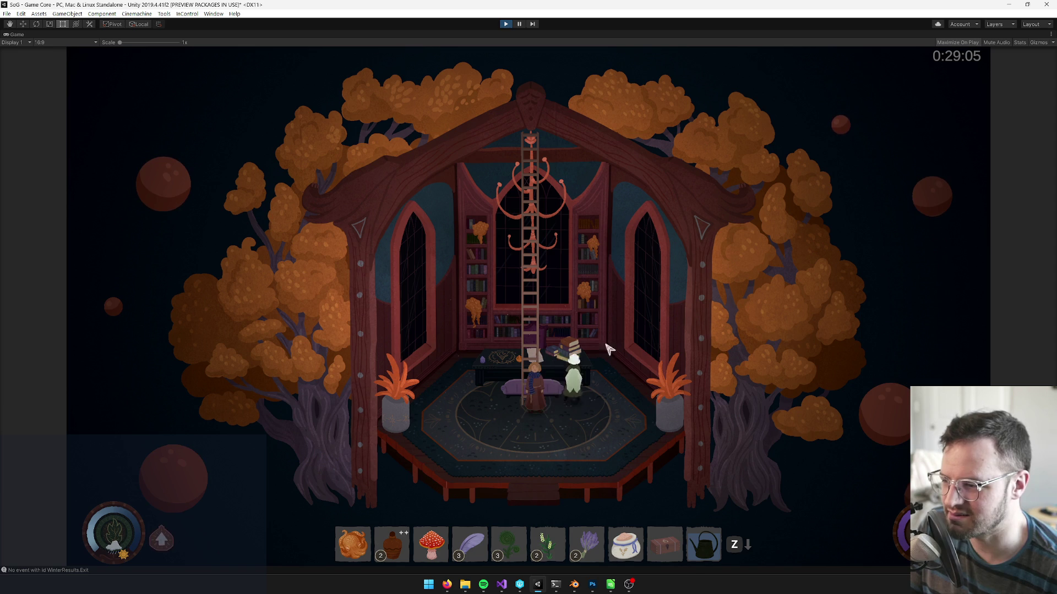
pyautogui.click(644, 354)
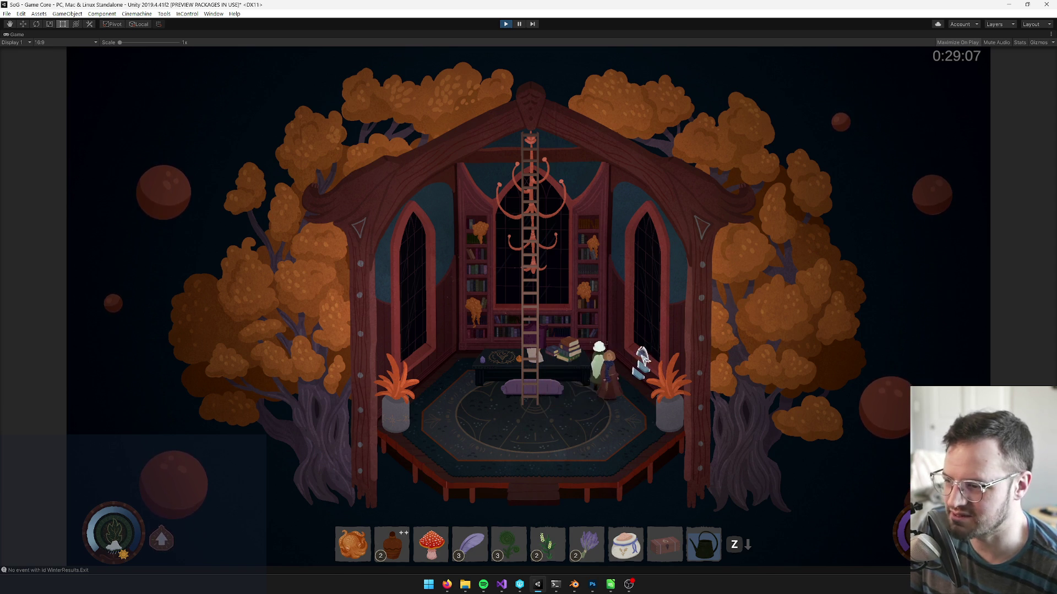
pyautogui.click(611, 312)
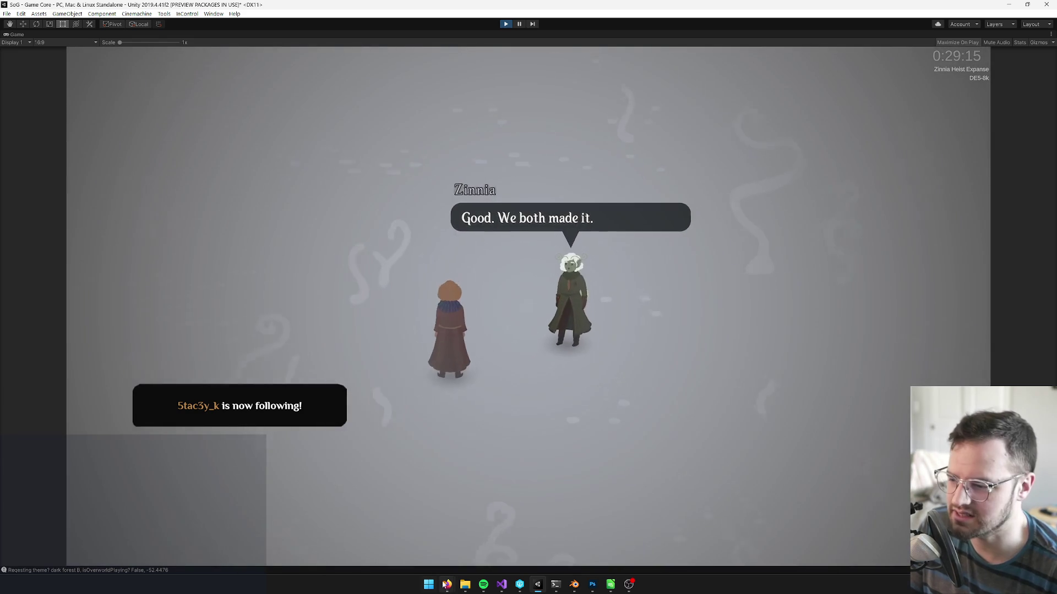
# Finish the misty expanse conversation, then turn off Maximize on the Game view.
pyautogui.moveTo(447, 584)
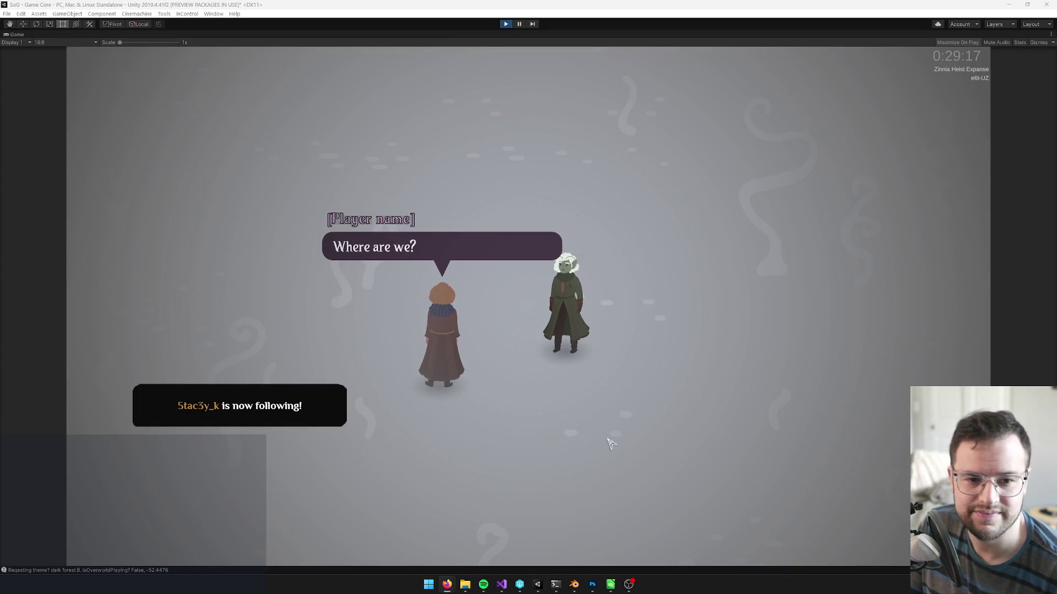
pyautogui.click(391, 251)
pyautogui.click(528, 229)
pyautogui.click(523, 226)
pyautogui.click(514, 215)
pyautogui.click(503, 220)
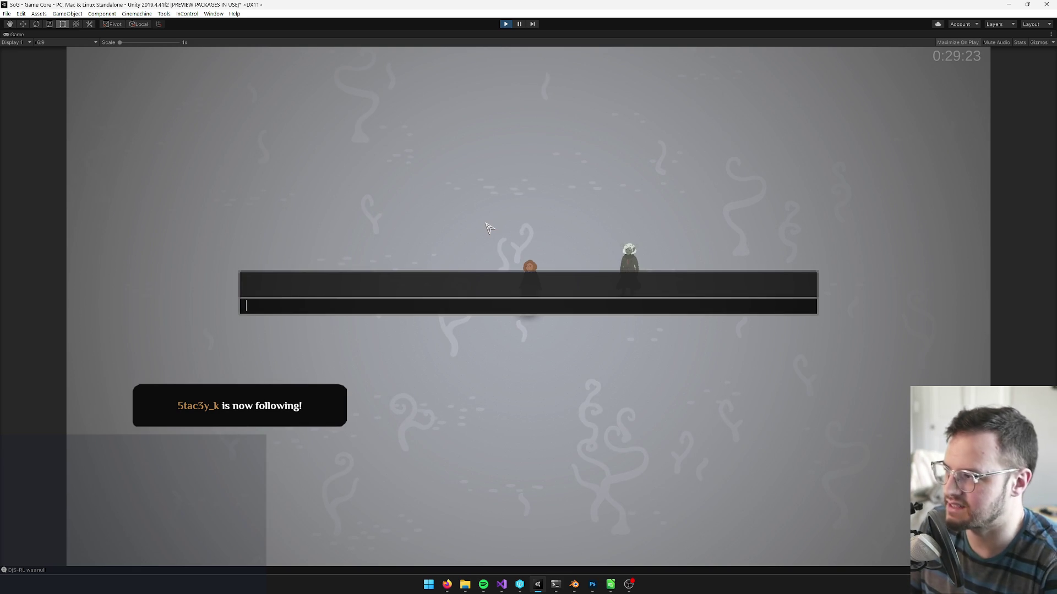
pyautogui.rightClick(17, 34)
pyautogui.click(44, 61)
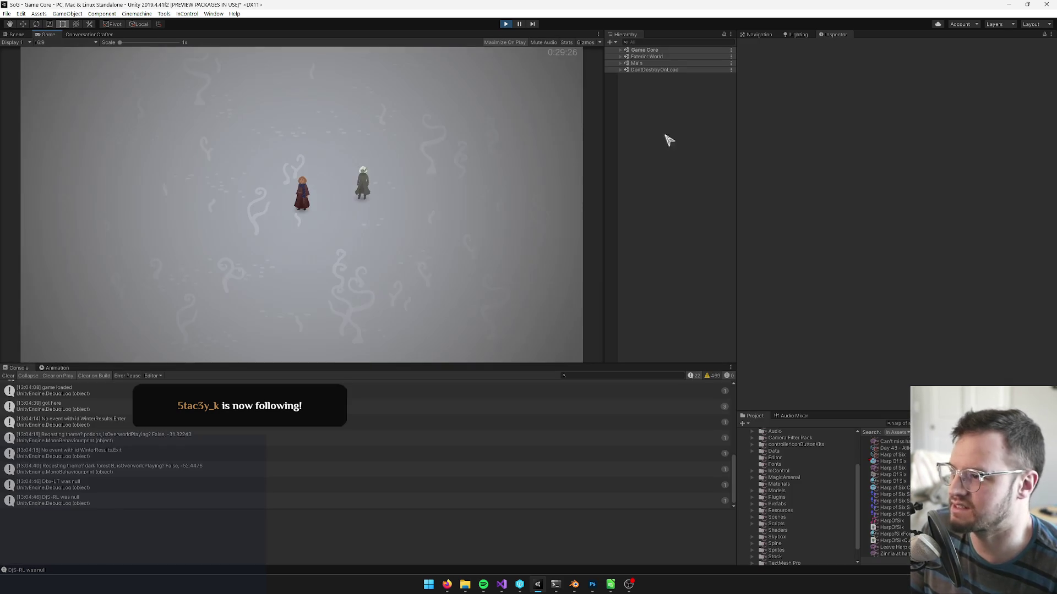
# Expand White Noise Expanse(Clone) in the Hierarchy and frame its task placer in the Scene view.
pyautogui.click(620, 50)
pyautogui.click(626, 82)
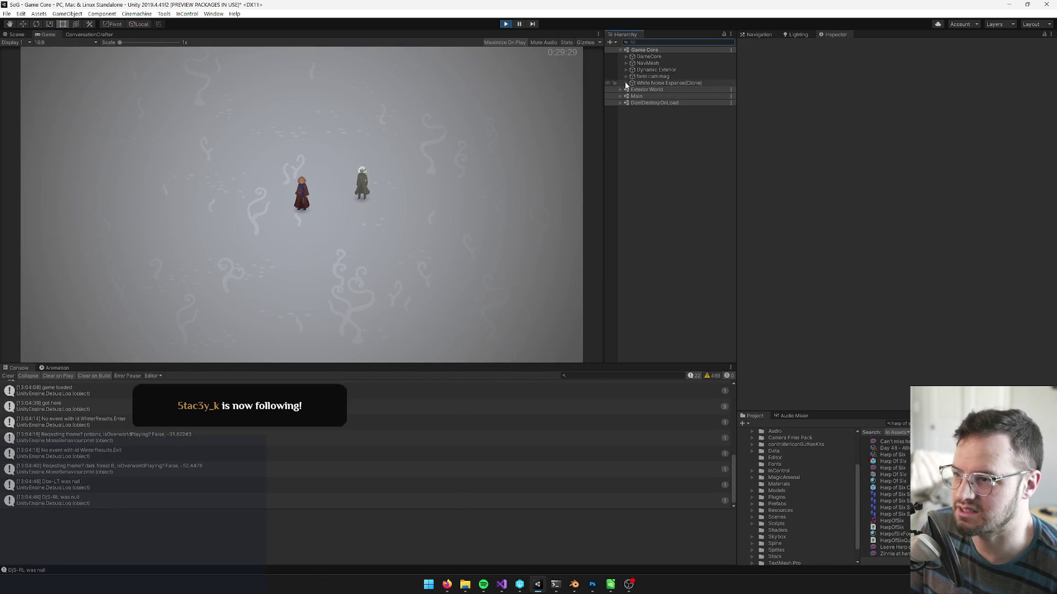
pyautogui.click(639, 83)
pyautogui.click(14, 36)
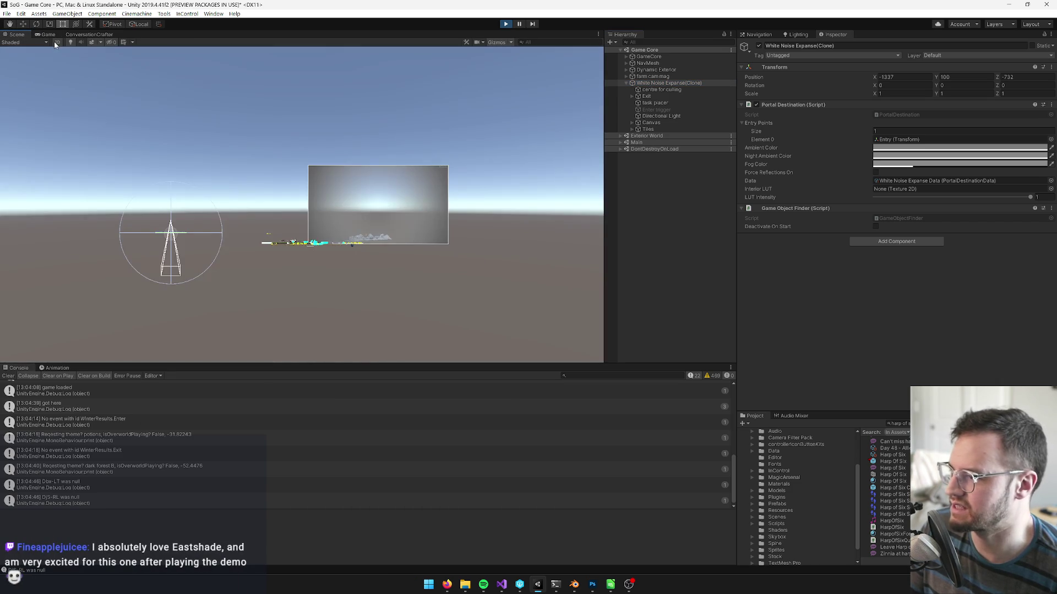
pyautogui.press('w')
pyautogui.press('f')
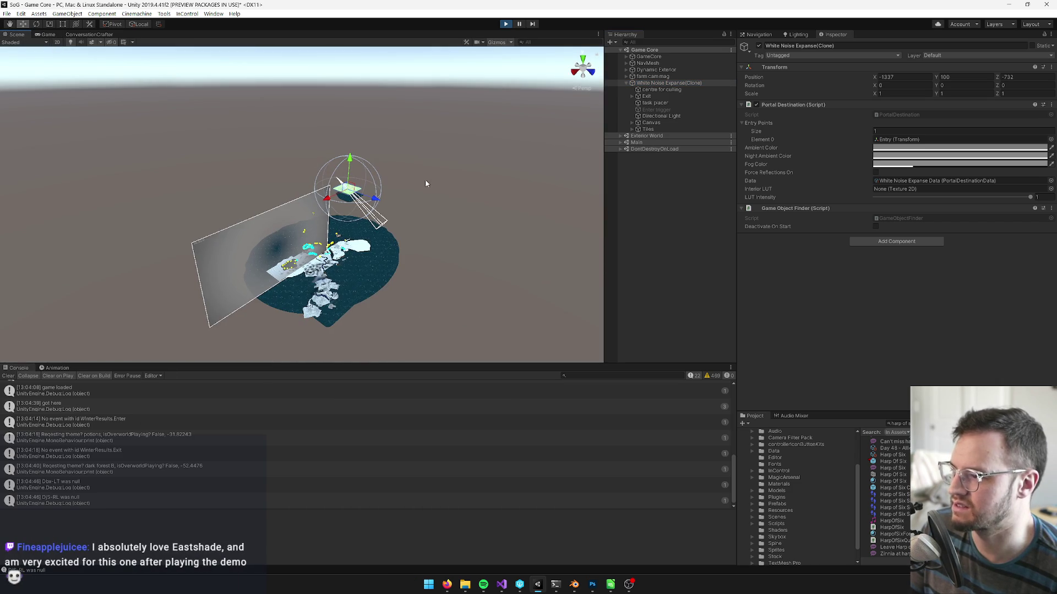
pyautogui.click(649, 104)
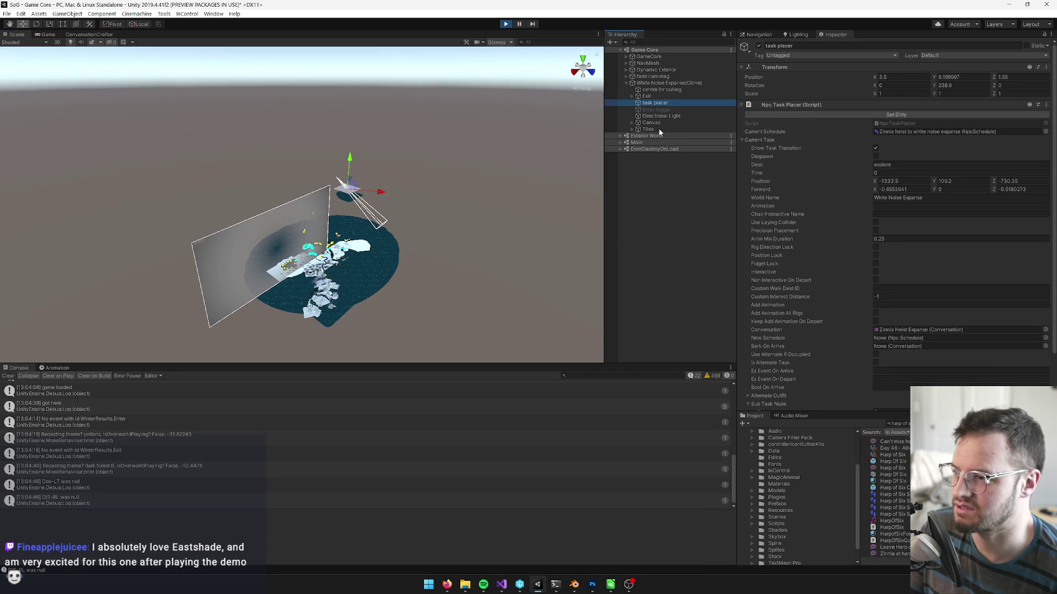
pyautogui.press('f')
pyautogui.moveTo(329, 219)
pyautogui.mouseDown()
pyautogui.moveTo(325, 236)
pyautogui.moveTo(319, 184)
pyautogui.mouseUp()
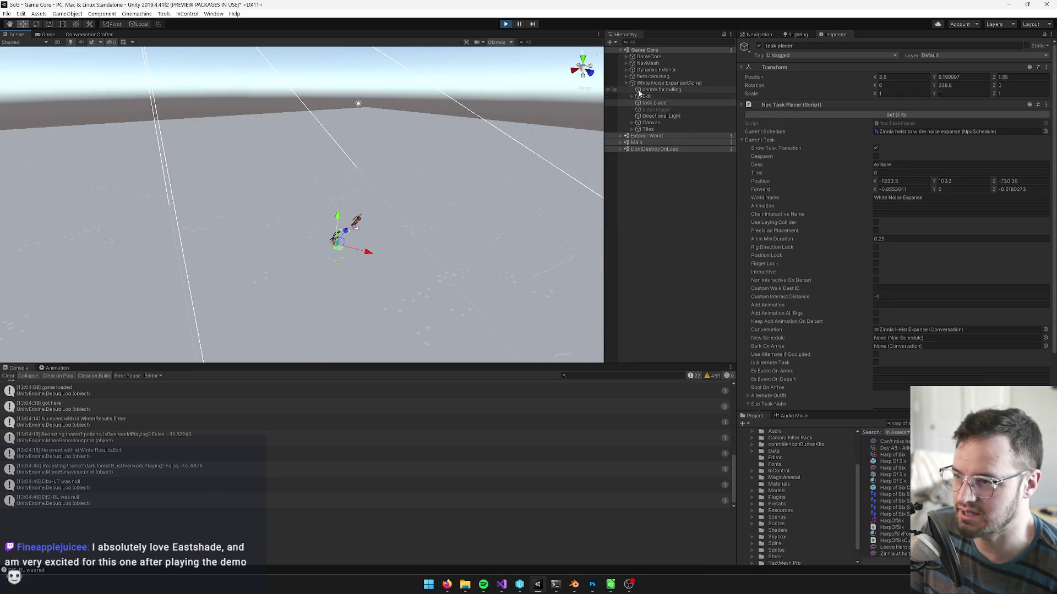
# Inspect Expanse Tile (1), Expanse Tile (3) and the centre tile, then return to the Game view.
pyautogui.click(632, 129)
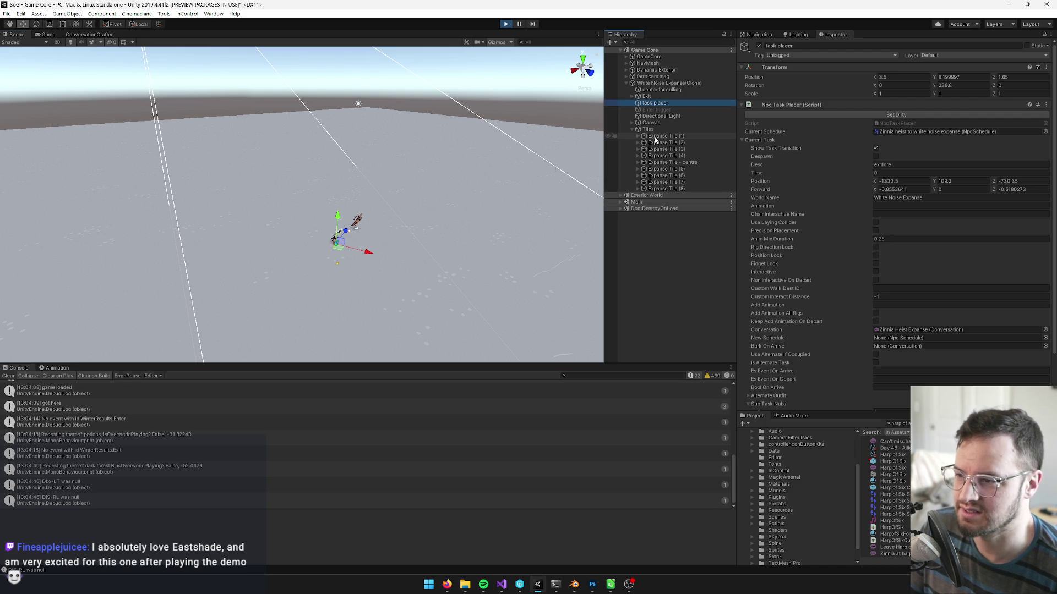
pyautogui.click(655, 138)
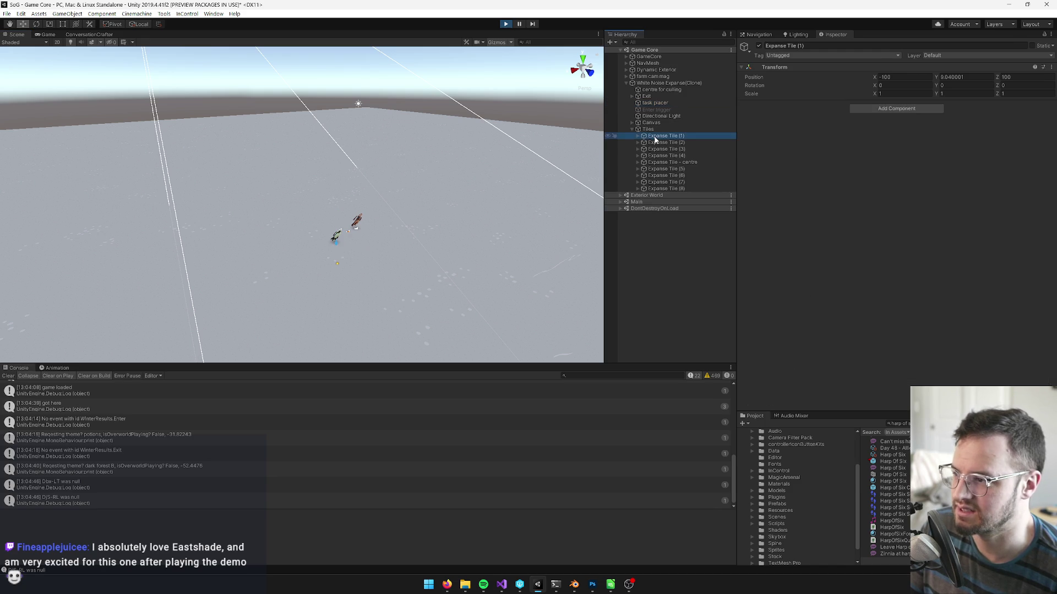
pyautogui.click(638, 137)
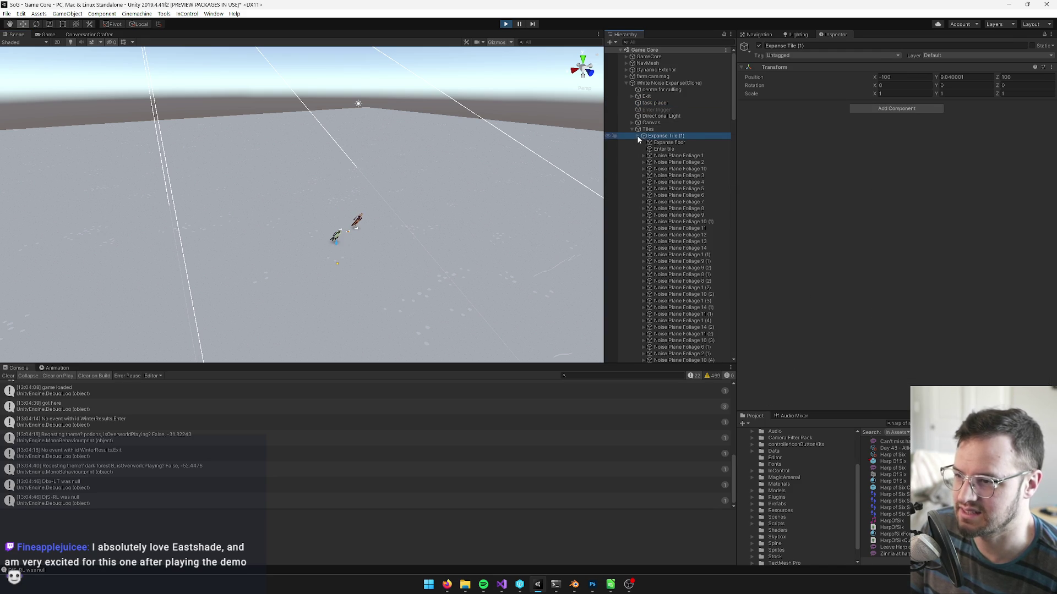
pyautogui.click(638, 136)
pyautogui.click(658, 149)
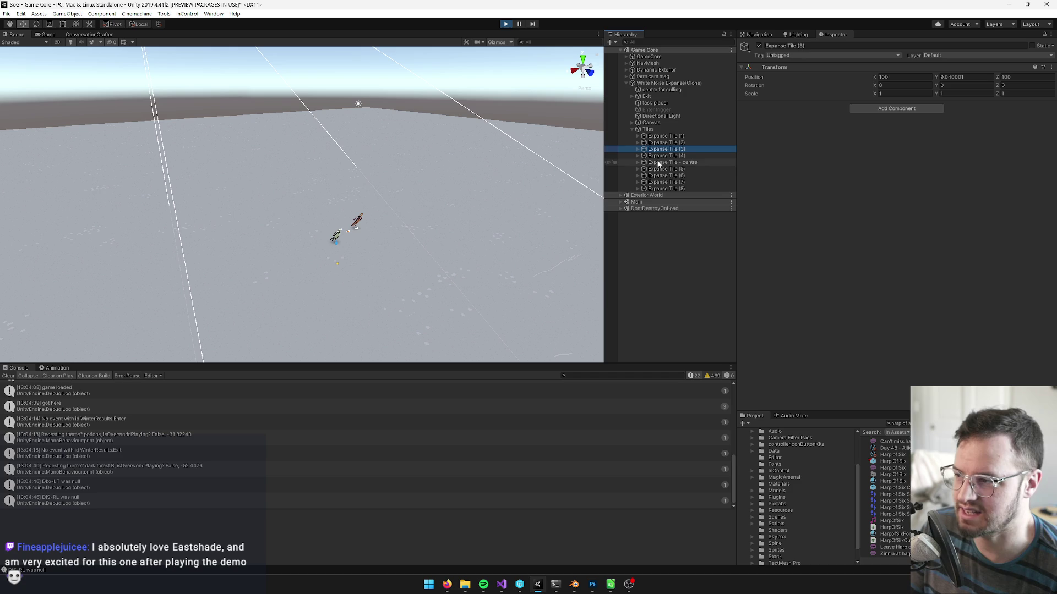
pyautogui.click(658, 163)
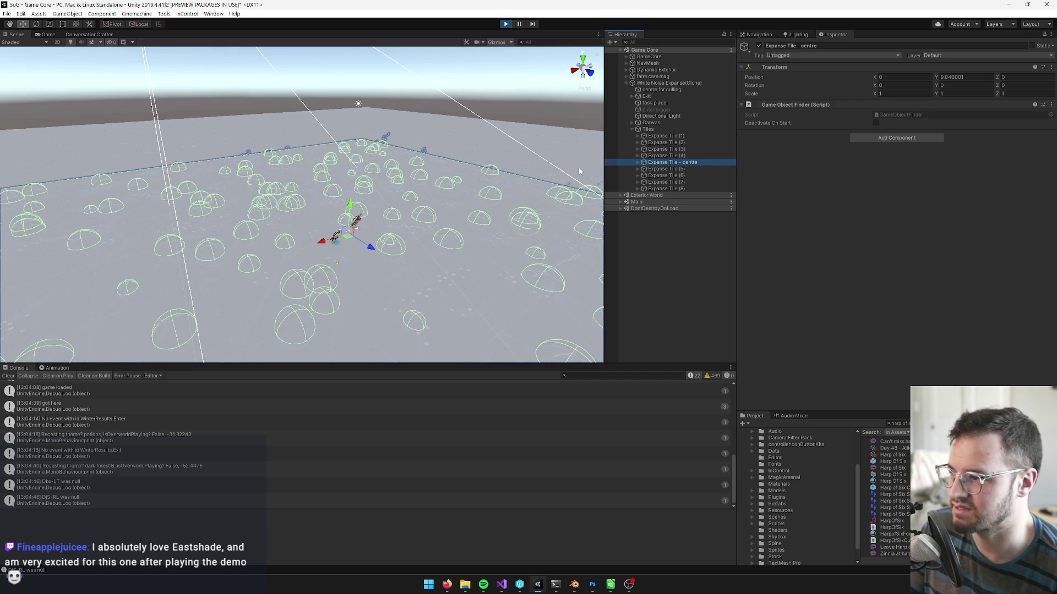
pyautogui.click(51, 36)
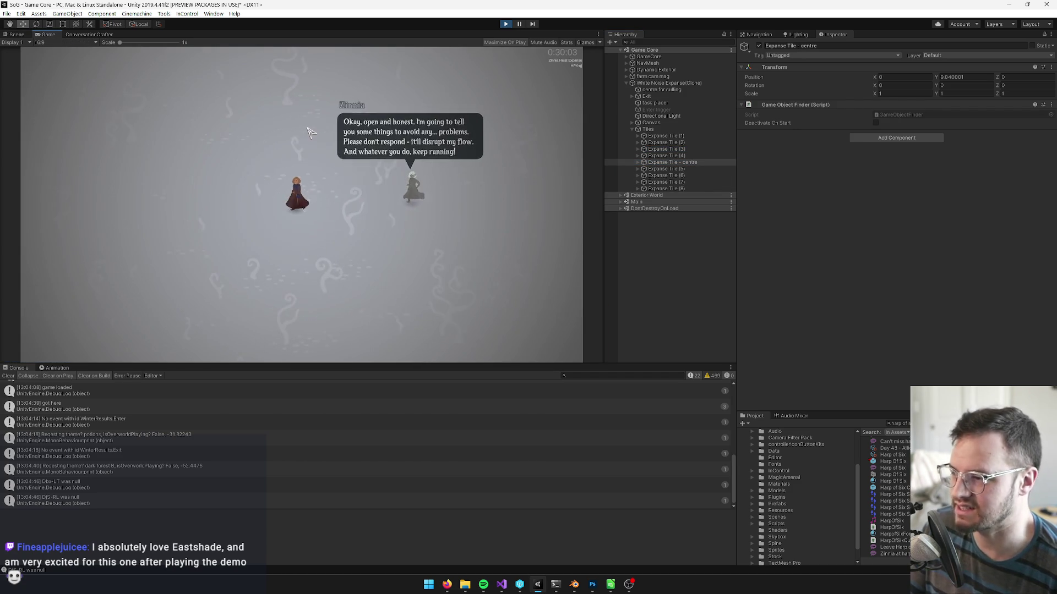
# Run SetTimeScale 3 from the in-game console to triple the game speed.
pyautogui.press('`')
pyautogui.write('sett')
pyautogui.press('Down')
pyautogui.press('Tab')
pyautogui.press('Return')
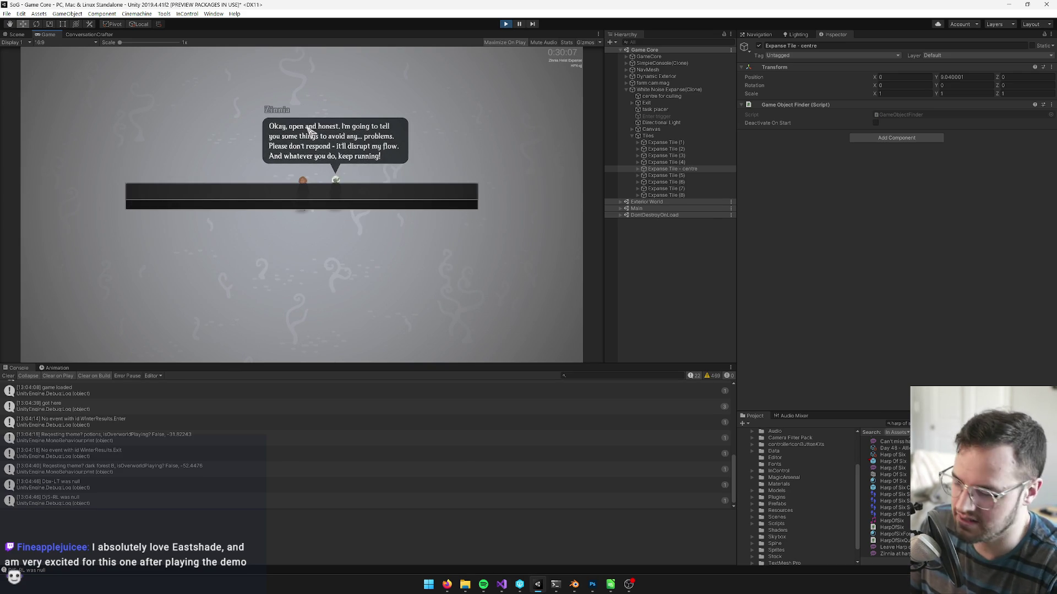
pyautogui.press('`')
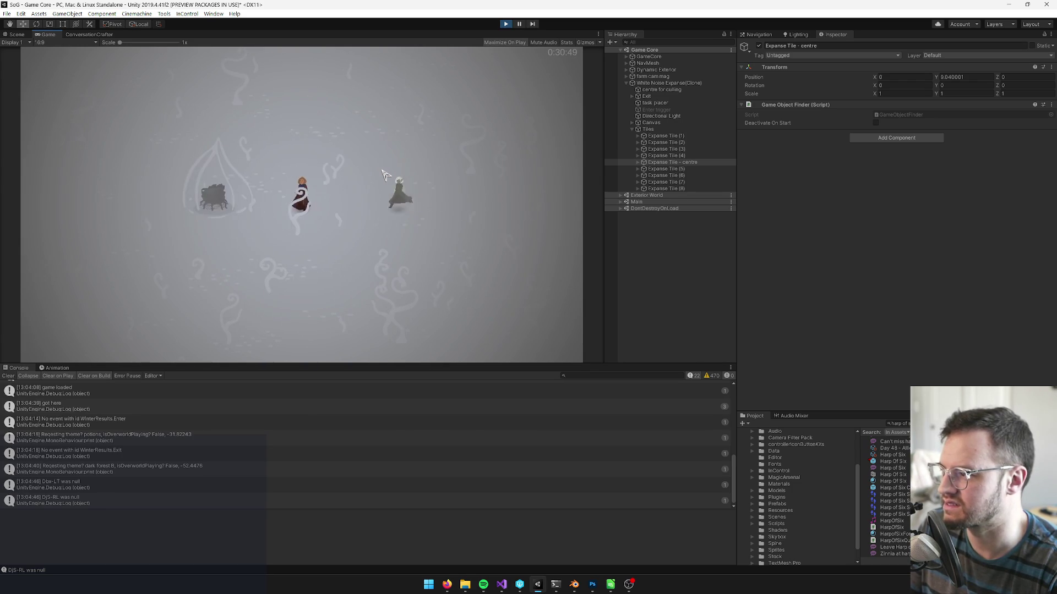
# Reset the game speed with SetTimeScale 1 and walk the character right to the cottage.
pyautogui.press('`')
pyautogui.write('sett')
pyautogui.press('Down')
pyautogui.press('Tab')
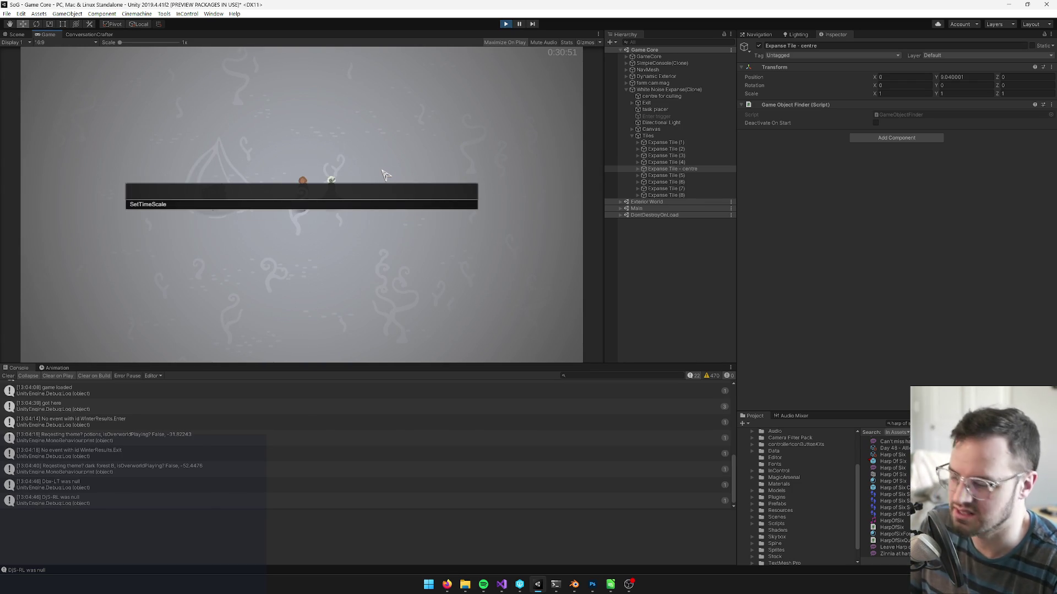
pyautogui.press('Return')
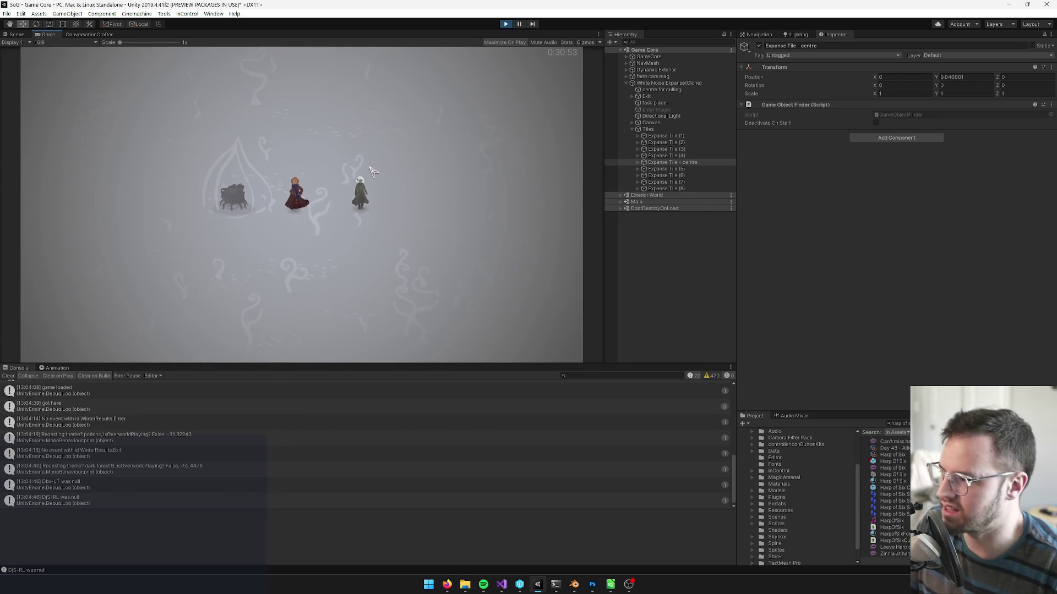
pyautogui.moveTo(232, 183); pyautogui.dragTo(346, 207)
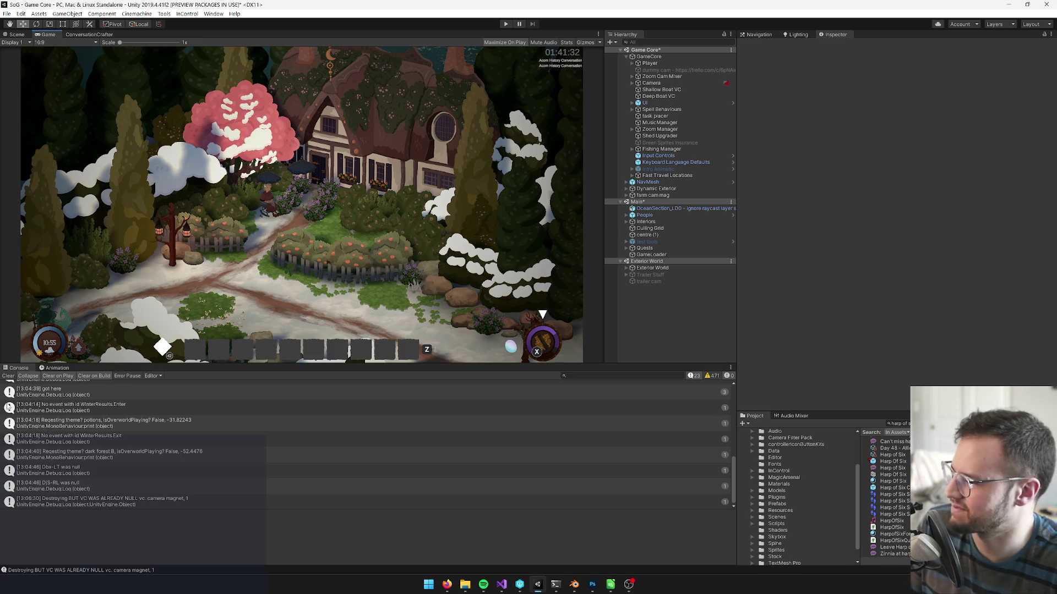
# Clear the Console and drag the panel splitters to enlarge the Game view, then switch to P4V.
pyautogui.click(9, 376)
pyautogui.moveTo(187, 363); pyautogui.dragTo(194, 430)
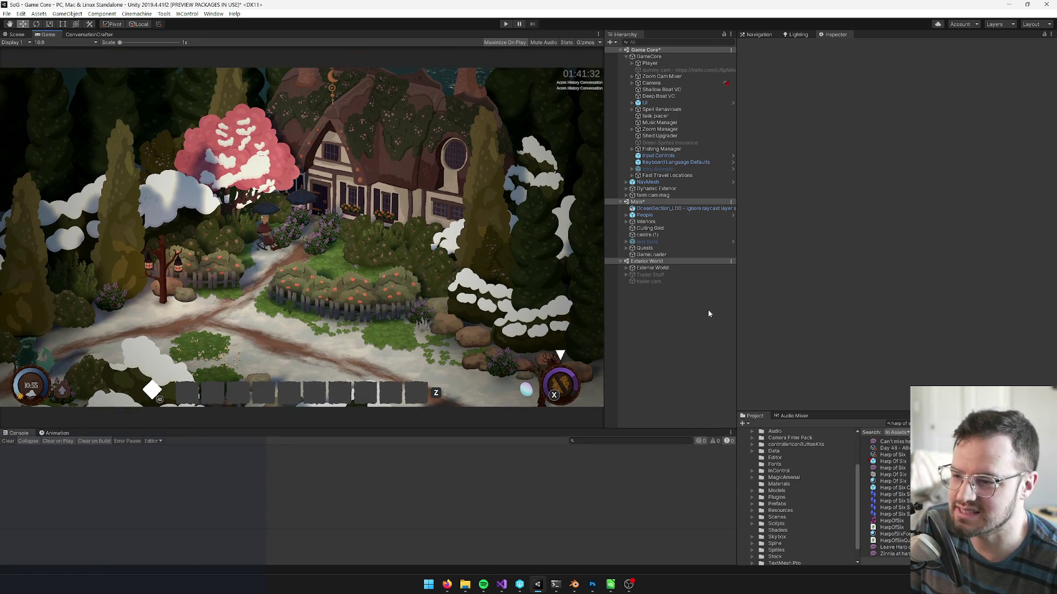
pyautogui.moveTo(737, 315); pyautogui.dragTo(785, 328)
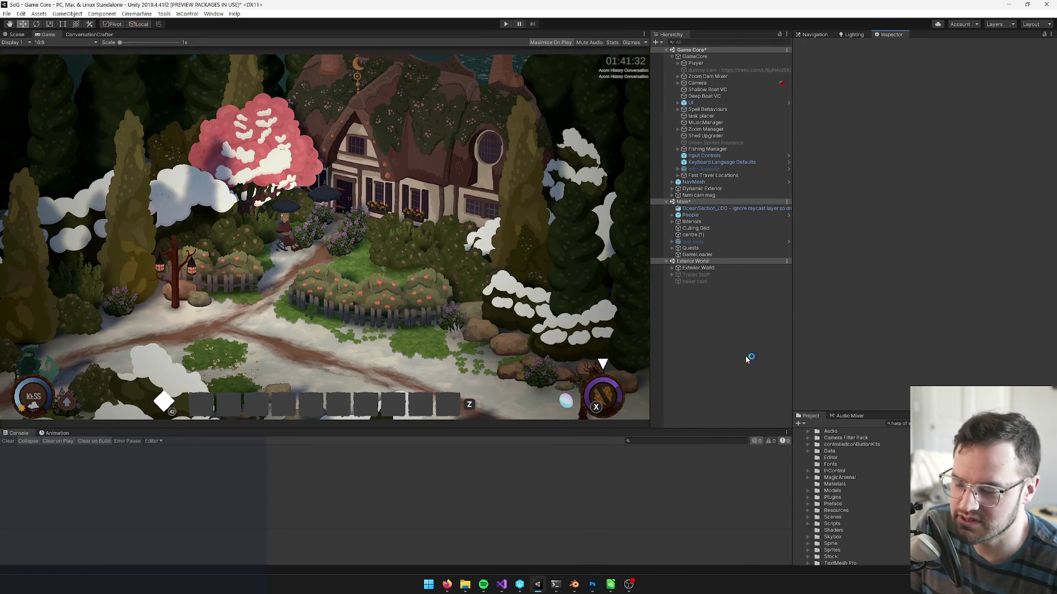
pyautogui.moveTo(517, 429); pyautogui.dragTo(521, 447)
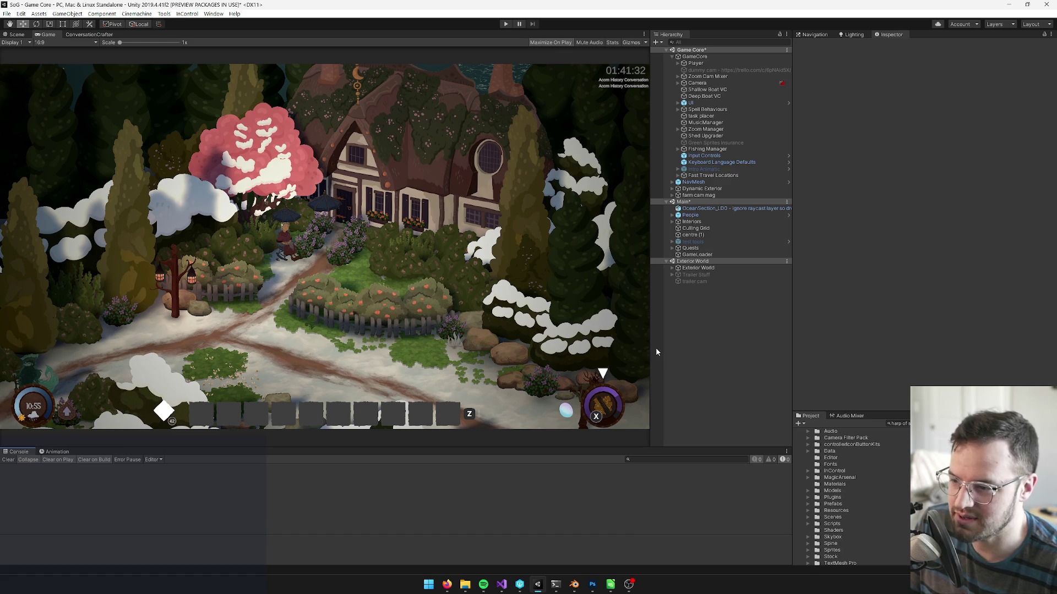
pyautogui.moveTo(650, 349); pyautogui.dragTo(683, 350)
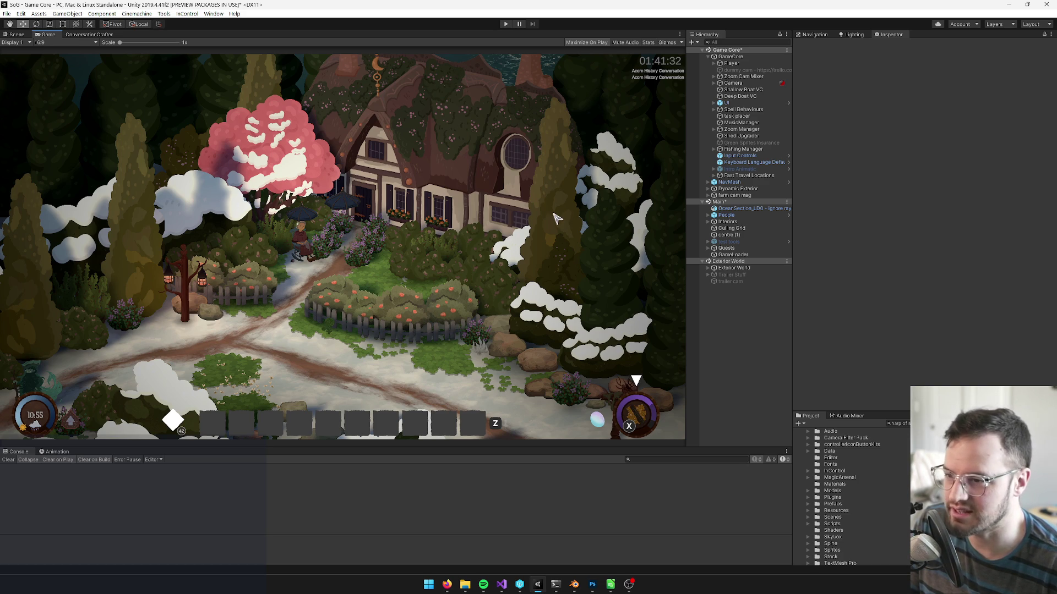
pyautogui.click(529, 583)
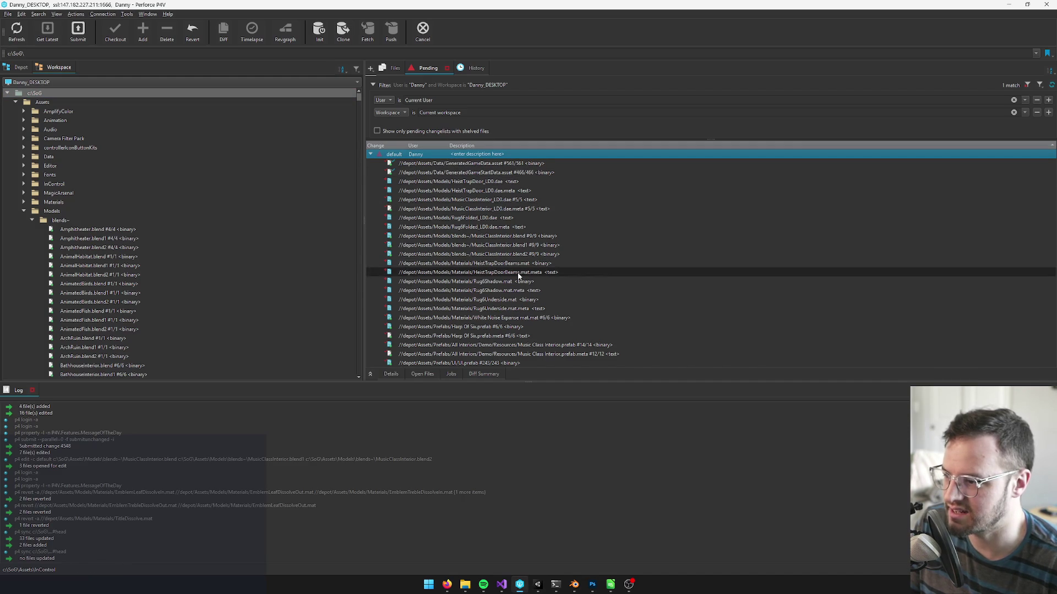
# Submit the 23-file default changelist with the description 'heist work, music class trap door'.
pyautogui.click(471, 173)
pyautogui.click(467, 156)
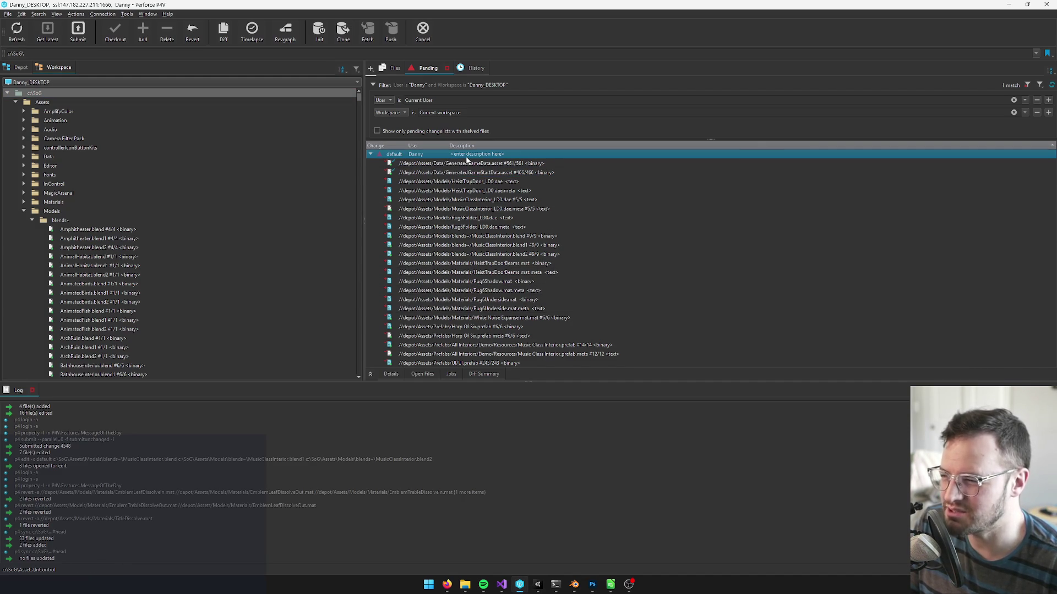
pyautogui.hotkey('ctrl', 's')
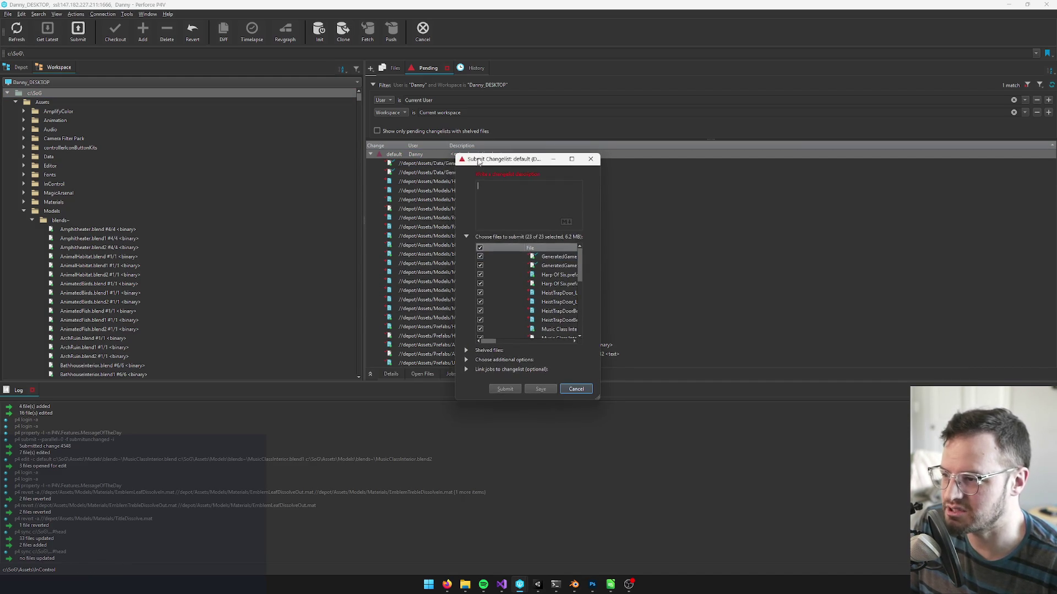
pyautogui.moveTo(515, 162); pyautogui.dragTo(667, 153)
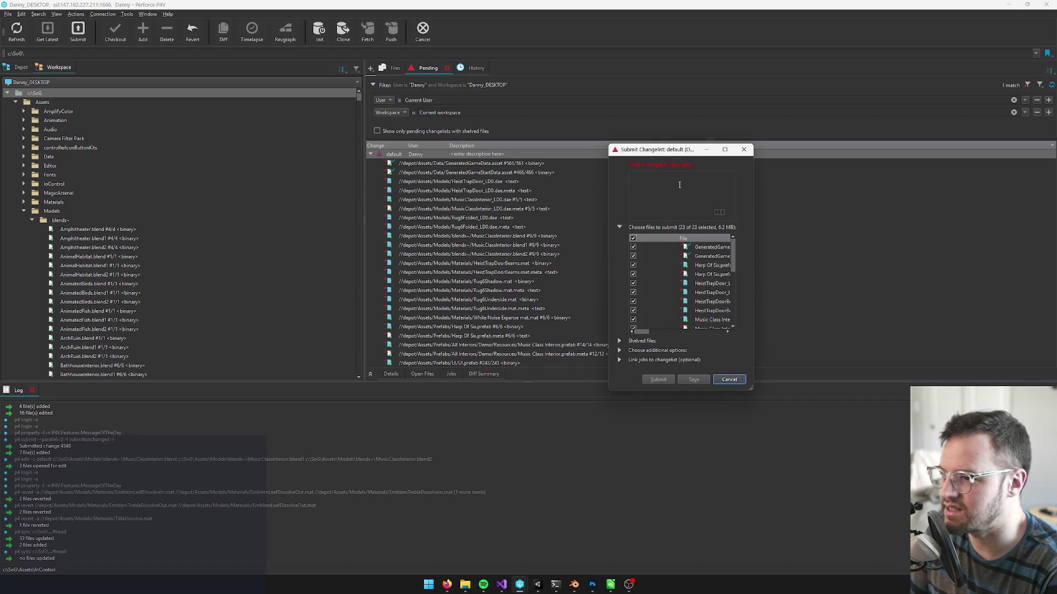
pyautogui.write('heist work, music class trap door')
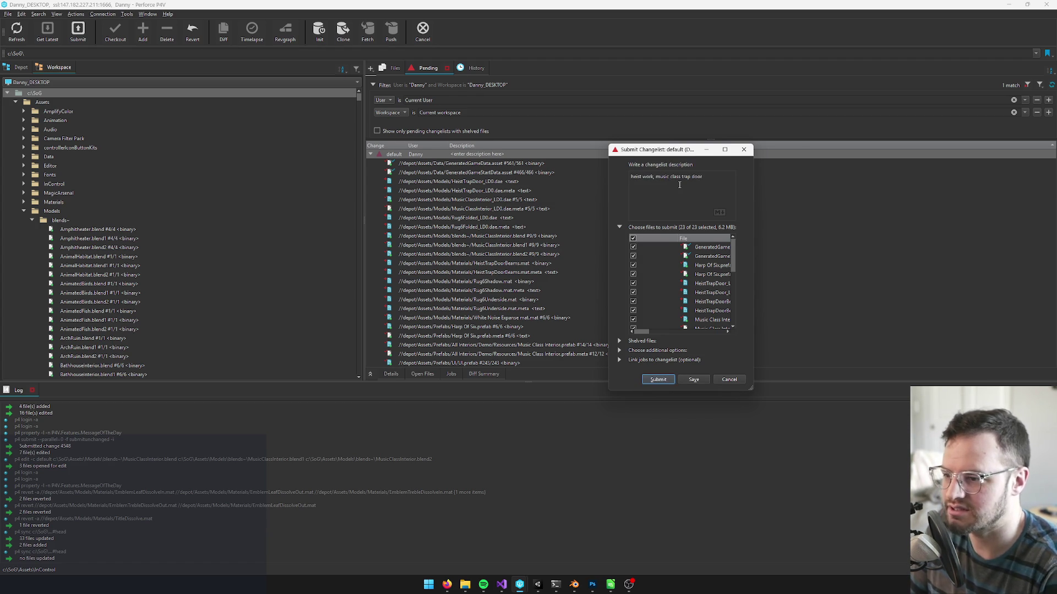
pyautogui.click(658, 379)
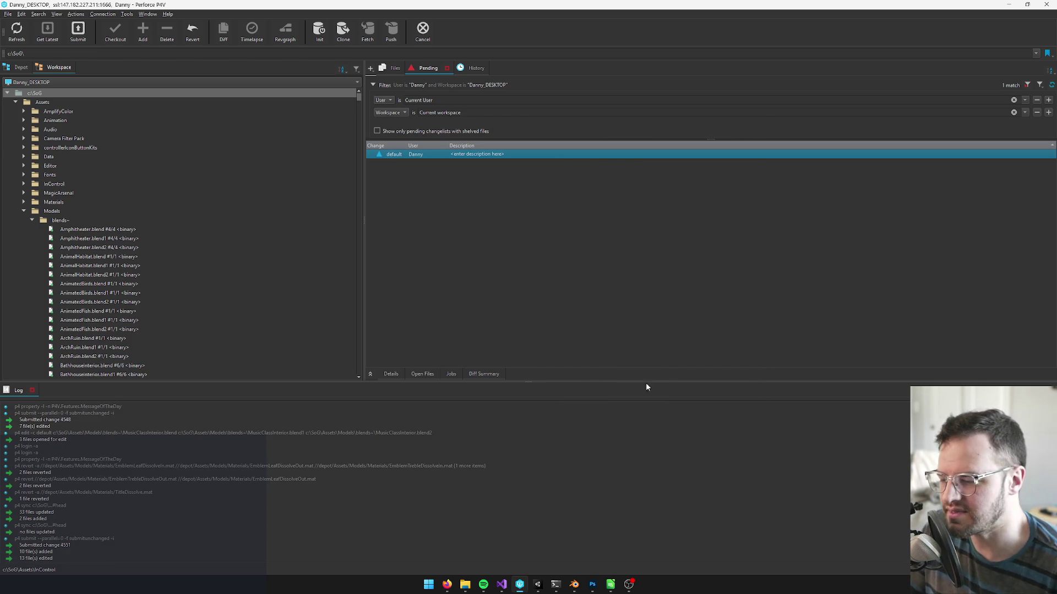
pyautogui.click(537, 585)
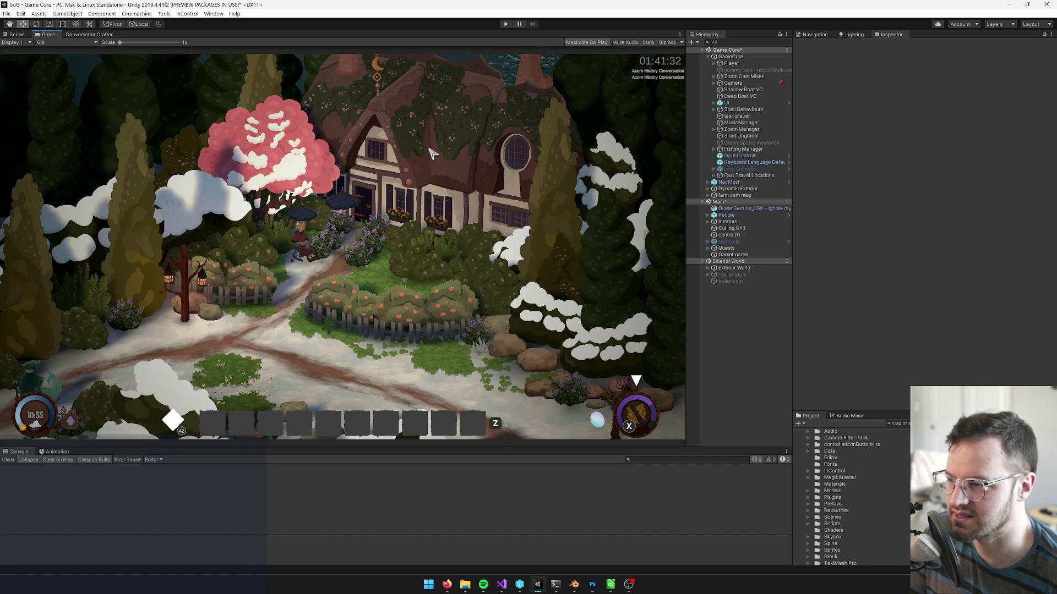
# Assign Default Start Settings to the Game Start Settings field of GameCore's Game Manager.
pyautogui.click(730, 57)
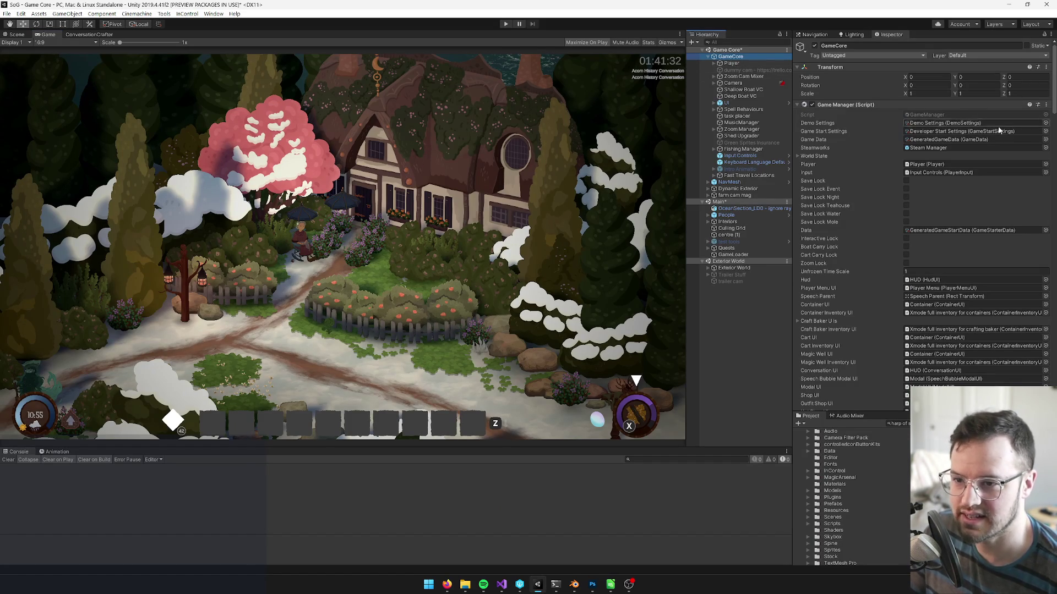
pyautogui.click(1045, 131)
pyautogui.write('defa')
pyautogui.click(487, 257)
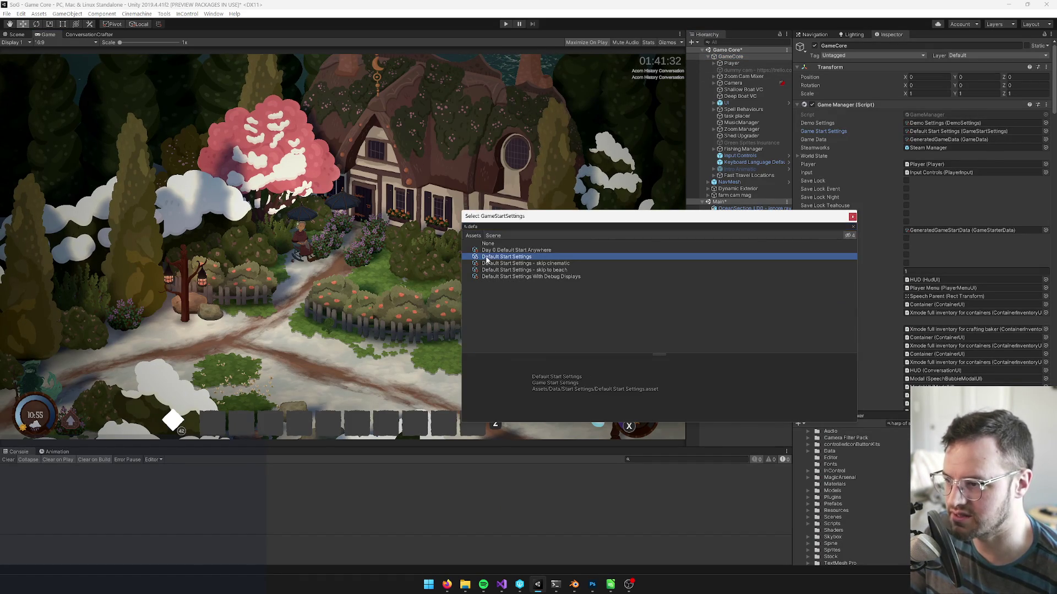
pyautogui.click(852, 218)
pyautogui.click(731, 63)
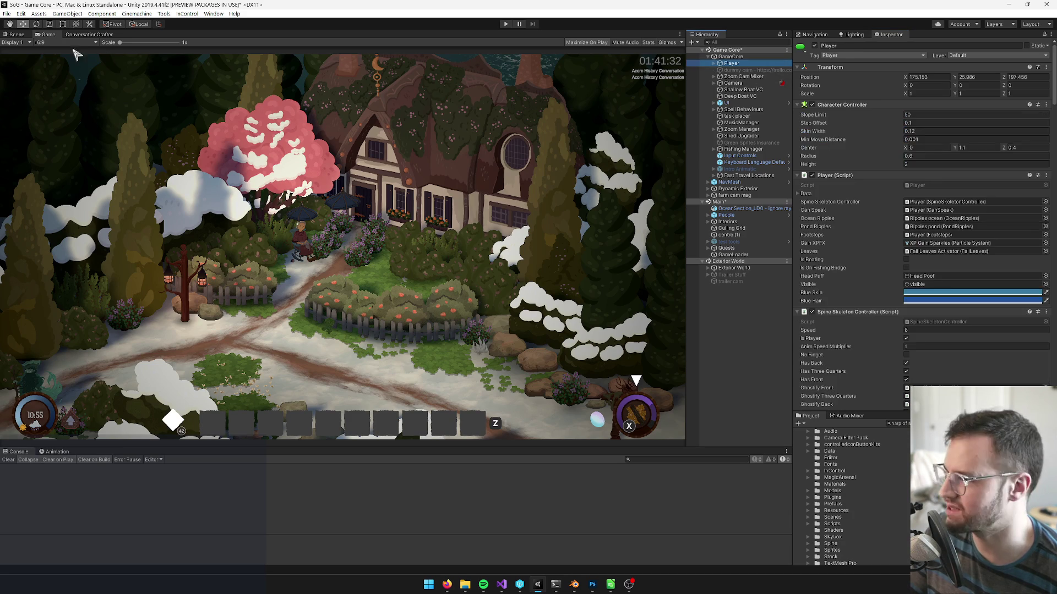
# Frame the Player in the Scene view and drag it across the island toward the shore.
pyautogui.click(17, 34)
pyautogui.press('f')
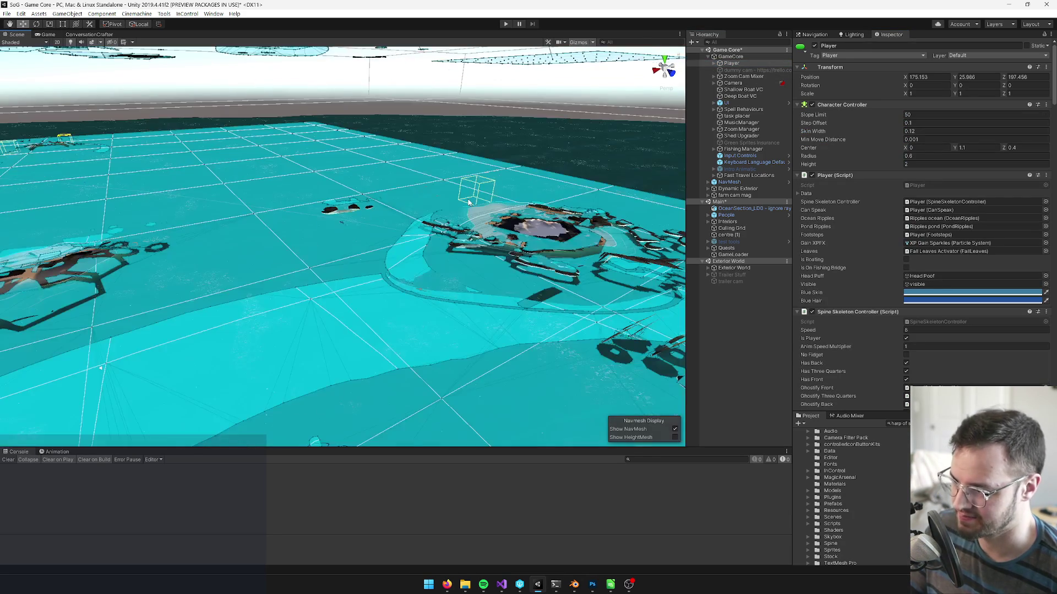
pyautogui.press('f')
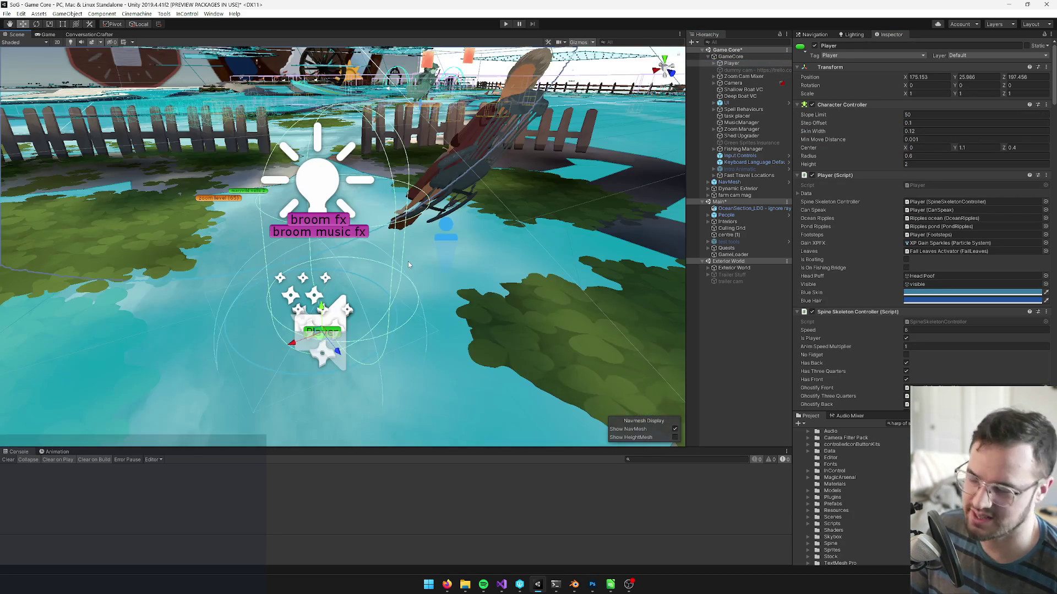
pyautogui.scroll(-2, 401, 285)
pyautogui.scroll(-5, 394, 302)
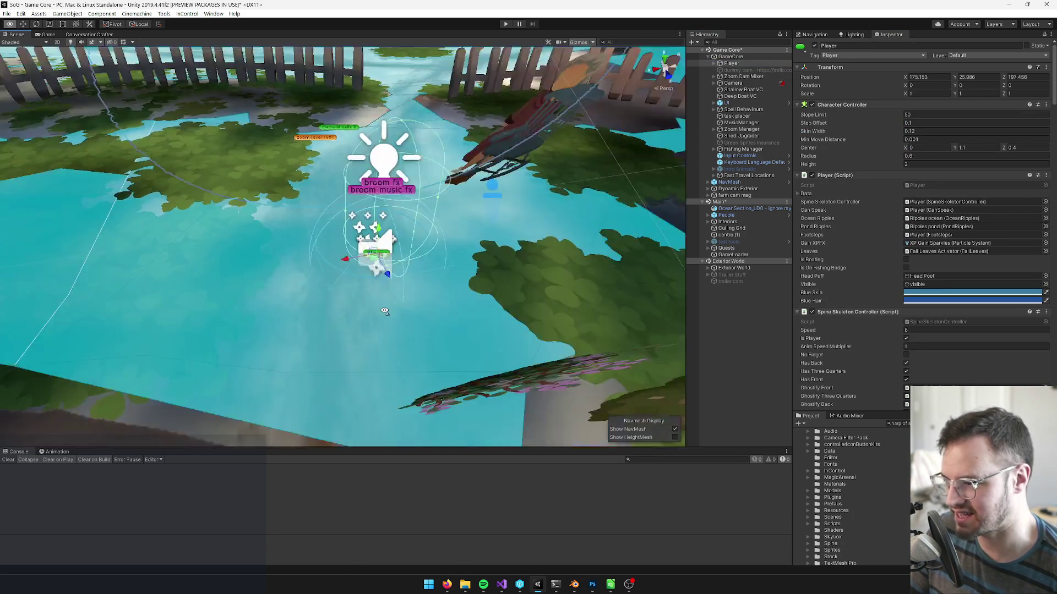
pyautogui.moveTo(381, 316)
pyautogui.mouseDown()
pyautogui.moveTo(256, 312)
pyautogui.moveTo(356, 322)
pyautogui.moveTo(329, 306)
pyautogui.moveTo(359, 297)
pyautogui.moveTo(448, 316)
pyautogui.mouseUp()
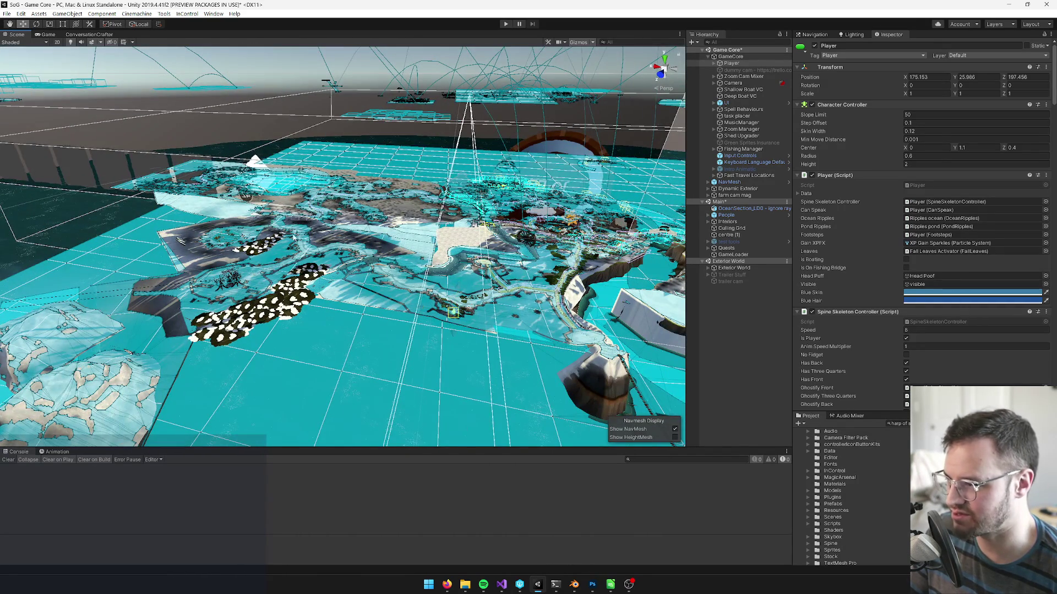
pyautogui.moveTo(237, 216)
pyautogui.mouseDown()
pyautogui.moveTo(365, 272)
pyautogui.moveTo(352, 272)
pyautogui.mouseUp()
pyautogui.press('f')
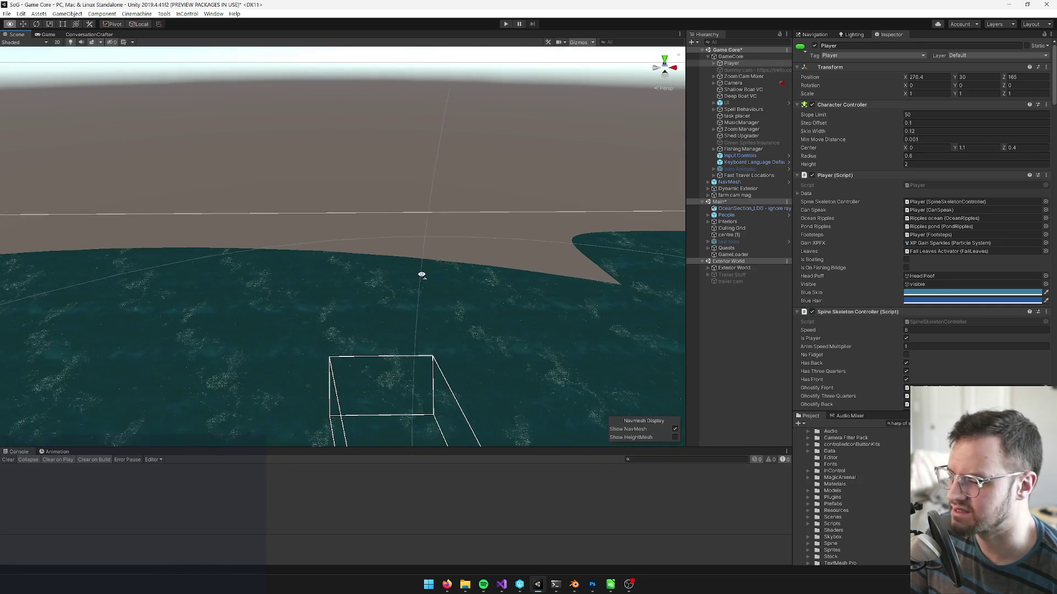
# Place the Player on the sandy shoreline above the water, around X -98.49, Y 0.708, Z -28.53.
pyautogui.moveTo(421, 273)
pyautogui.mouseDown()
pyautogui.moveTo(419, 284)
pyautogui.moveTo(385, 281)
pyautogui.moveTo(465, 273)
pyautogui.moveTo(330, 273)
pyautogui.moveTo(385, 275)
pyautogui.moveTo(435, 259)
pyautogui.moveTo(86, 216)
pyautogui.mouseUp()
pyautogui.scroll(-10, 418, 284)
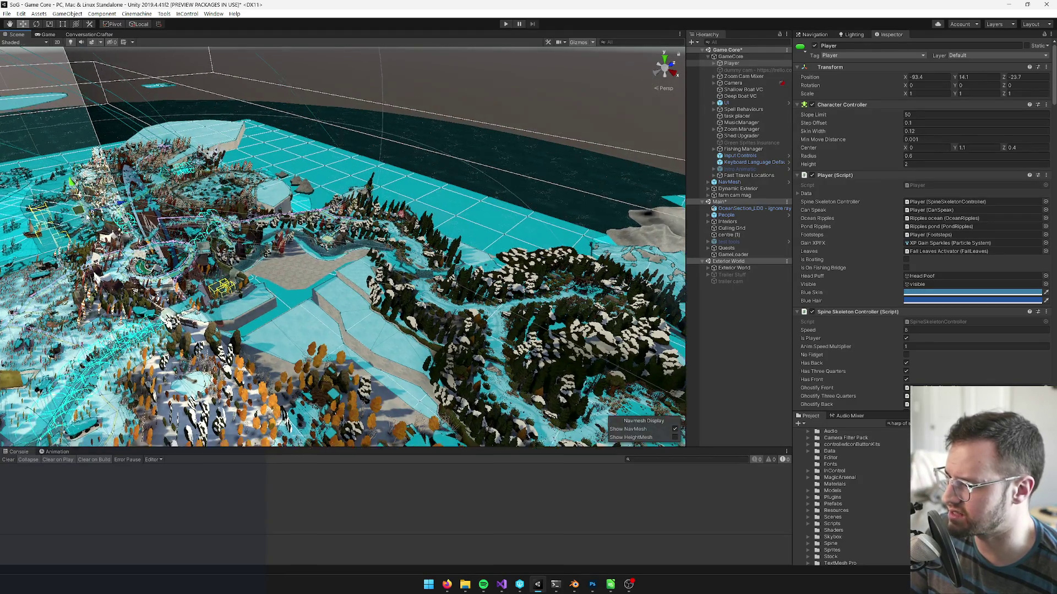
pyautogui.press('f')
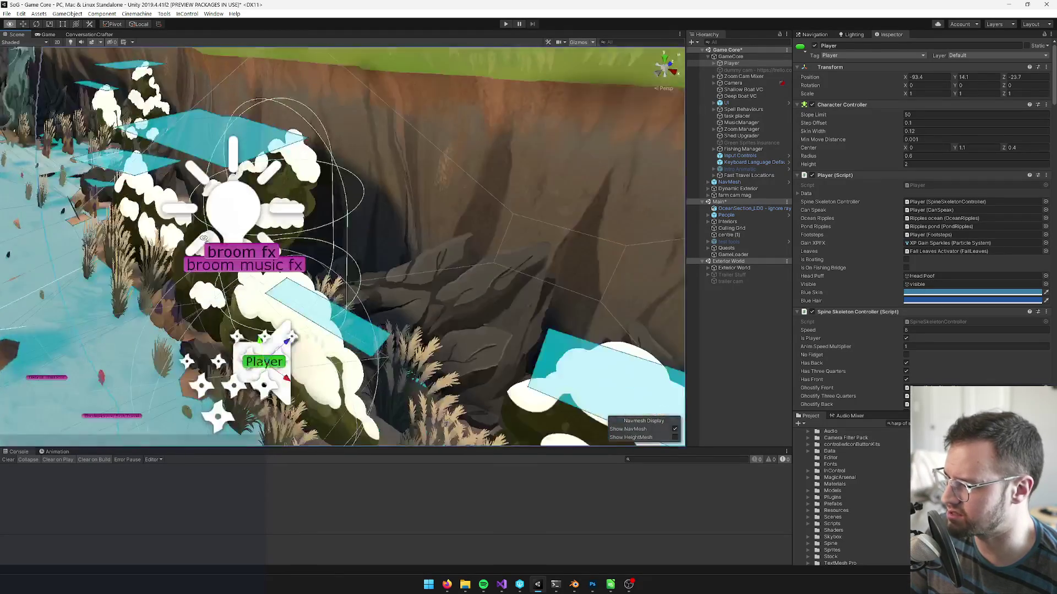
pyautogui.scroll(-5, 342, 248)
pyautogui.moveTo(397, 217)
pyautogui.mouseDown()
pyautogui.moveTo(342, 352)
pyautogui.moveTo(308, 309)
pyautogui.mouseUp()
pyautogui.press('f')
pyautogui.scroll(-10, 309, 309)
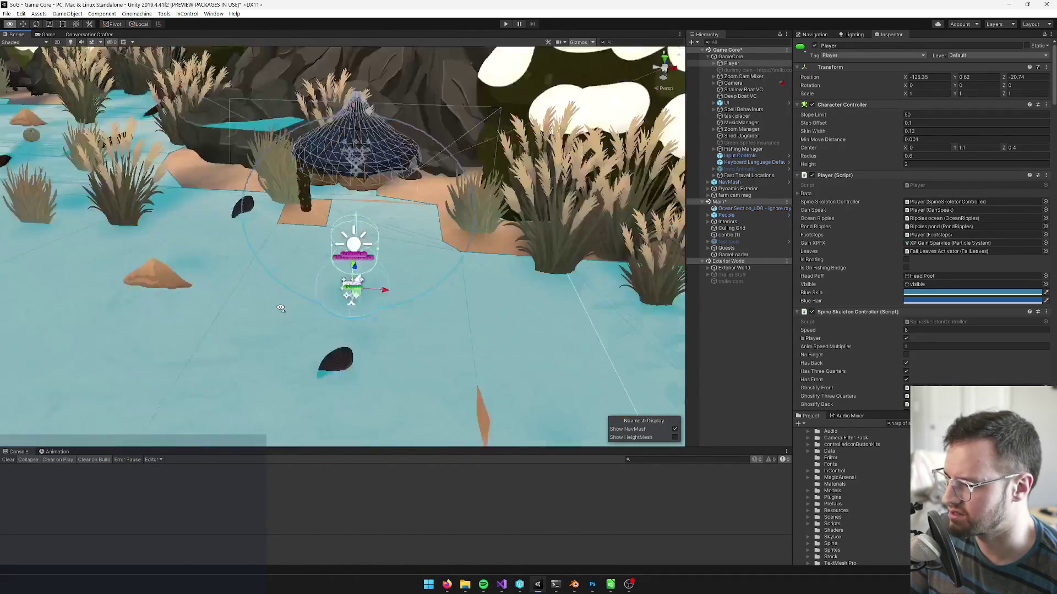
pyautogui.moveTo(365, 311)
pyautogui.mouseDown()
pyautogui.moveTo(309, 263)
pyautogui.moveTo(430, 284)
pyautogui.moveTo(488, 309)
pyautogui.mouseUp()
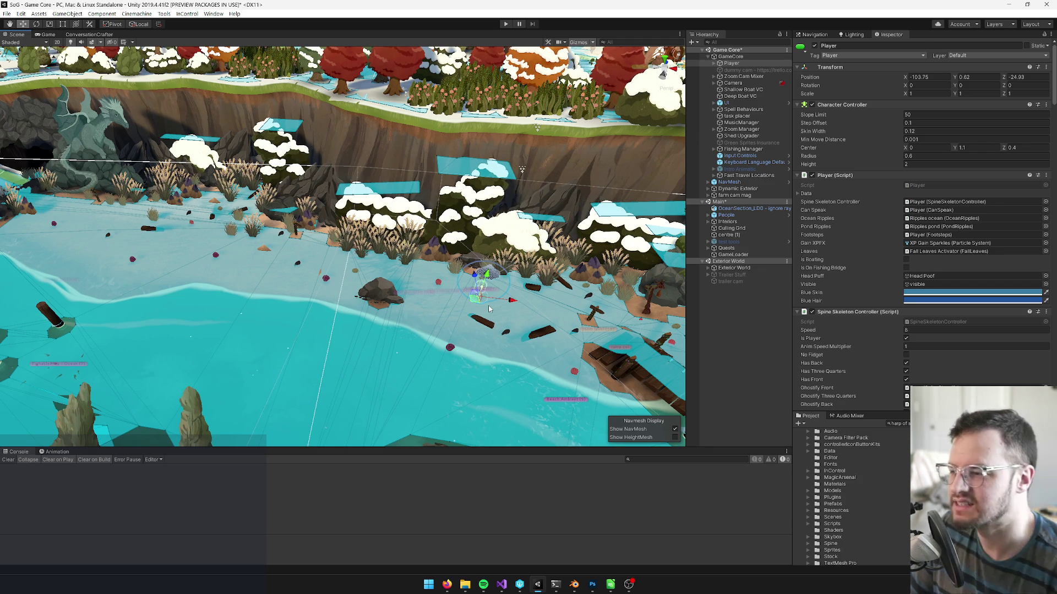
pyautogui.moveTo(478, 294)
pyautogui.mouseDown()
pyautogui.moveTo(486, 301)
pyautogui.moveTo(269, 347)
pyautogui.moveTo(331, 336)
pyautogui.mouseUp()
pyautogui.press('f')
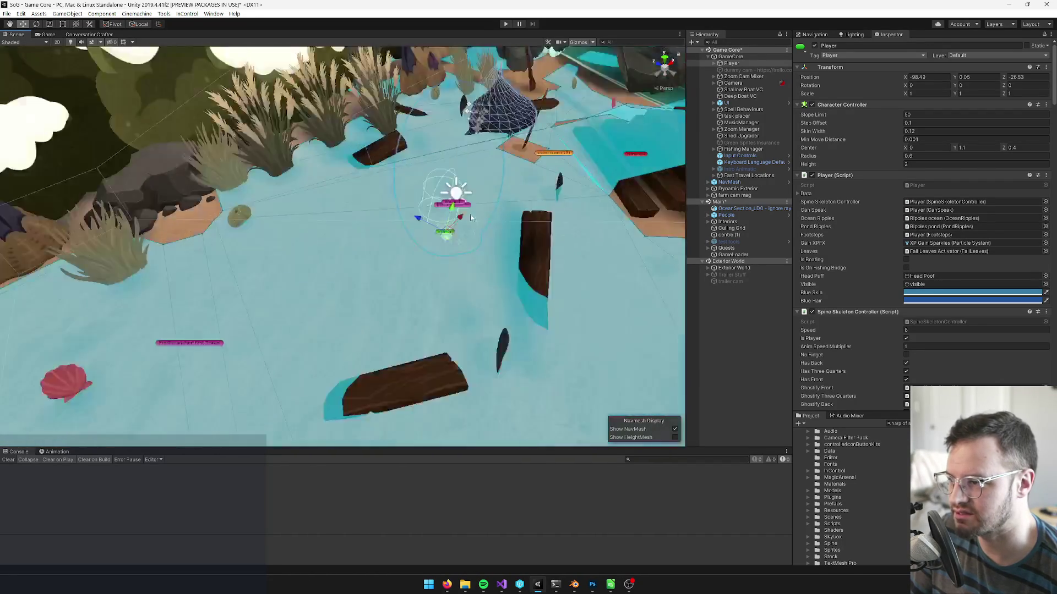
pyautogui.moveTo(432, 117)
pyautogui.mouseDown()
pyautogui.moveTo(468, 226)
pyautogui.moveTo(407, 259)
pyautogui.mouseUp()
pyautogui.scroll(5, 462, 213)
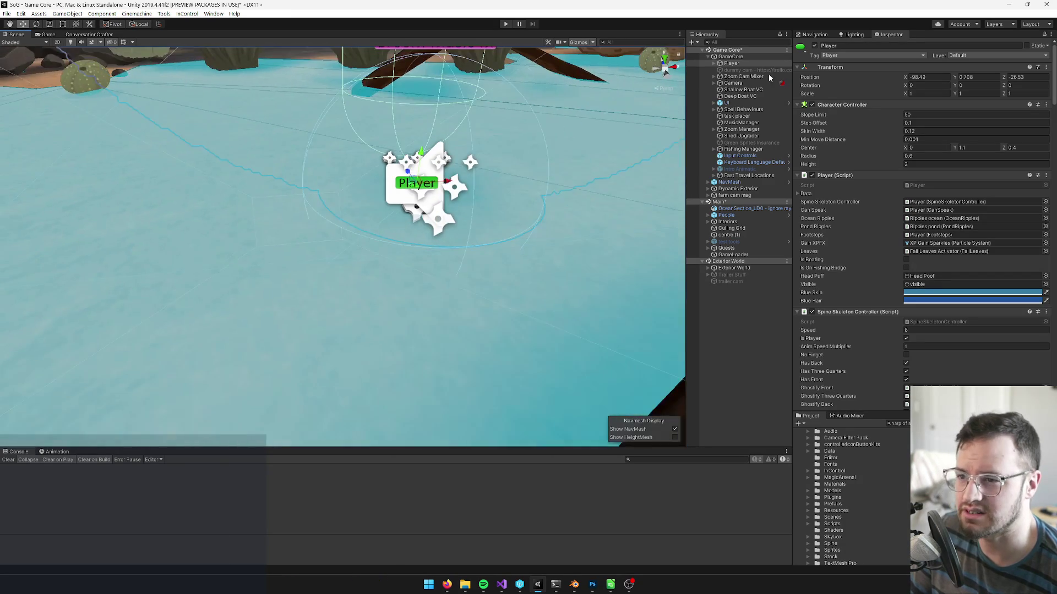
pyautogui.click(731, 56)
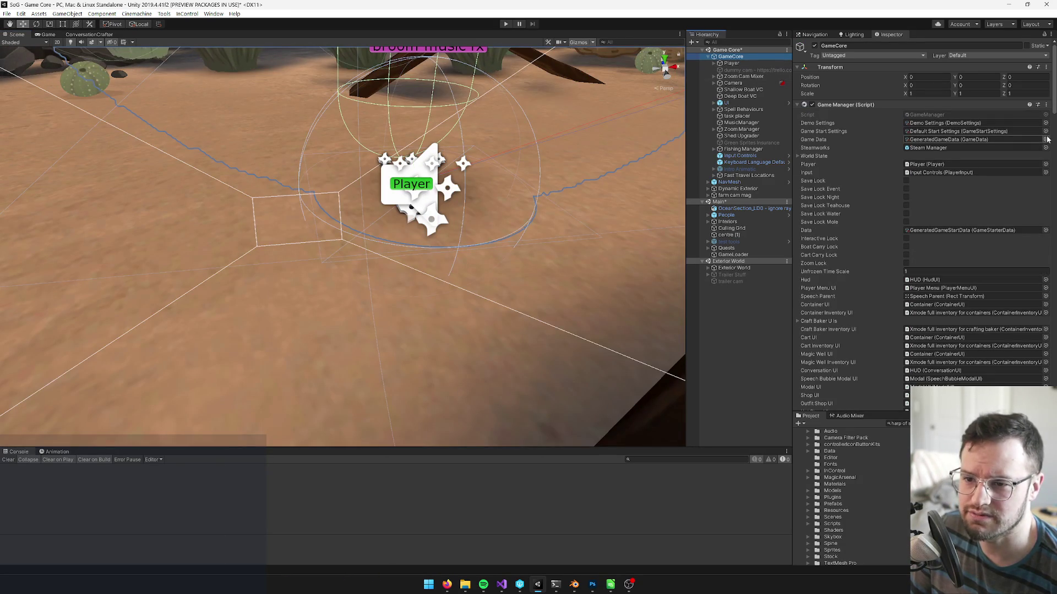
# Zoom out to a wide beach overview, save the scene, and switch to Perforce P4V.
pyautogui.scroll(-5, 330, 182)
pyautogui.moveTo(330, 182)
pyautogui.mouseDown()
pyautogui.moveTo(304, 178)
pyautogui.moveTo(331, 185)
pyautogui.mouseUp()
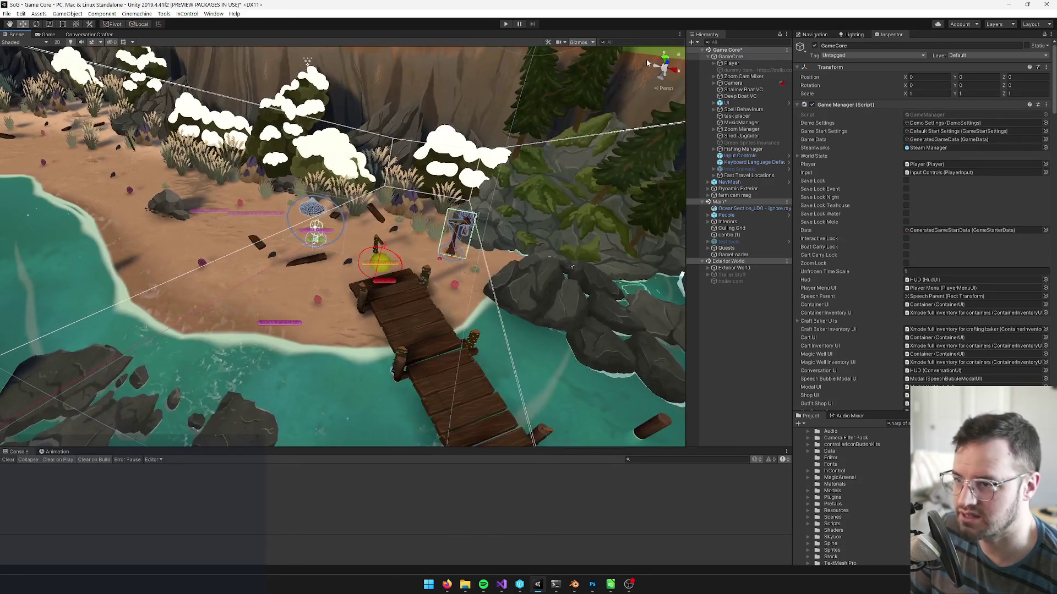
pyautogui.scroll(-2, 331, 185)
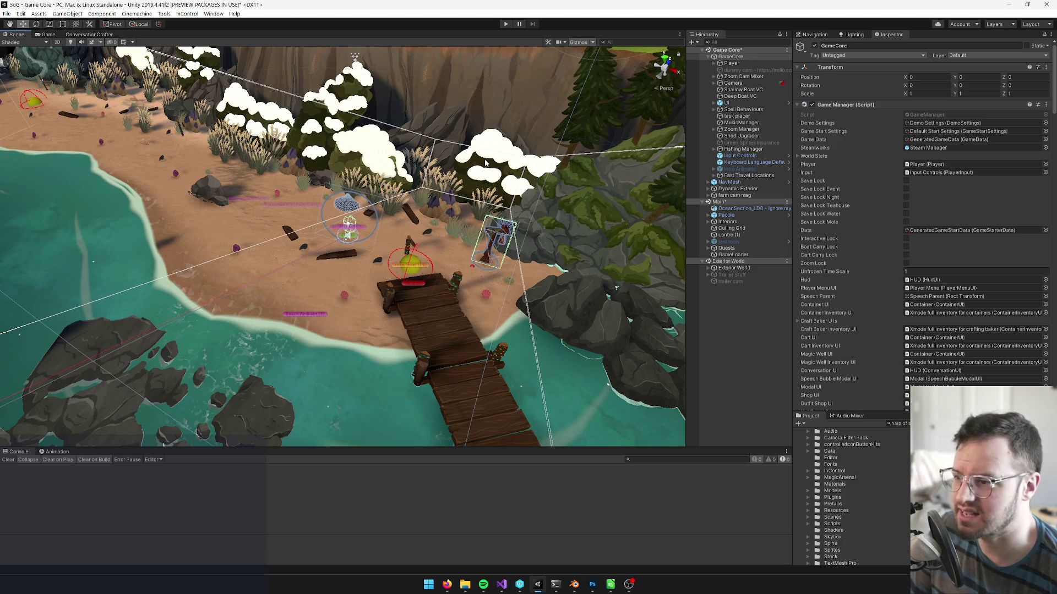
pyautogui.hotkey('ctrl', 's')
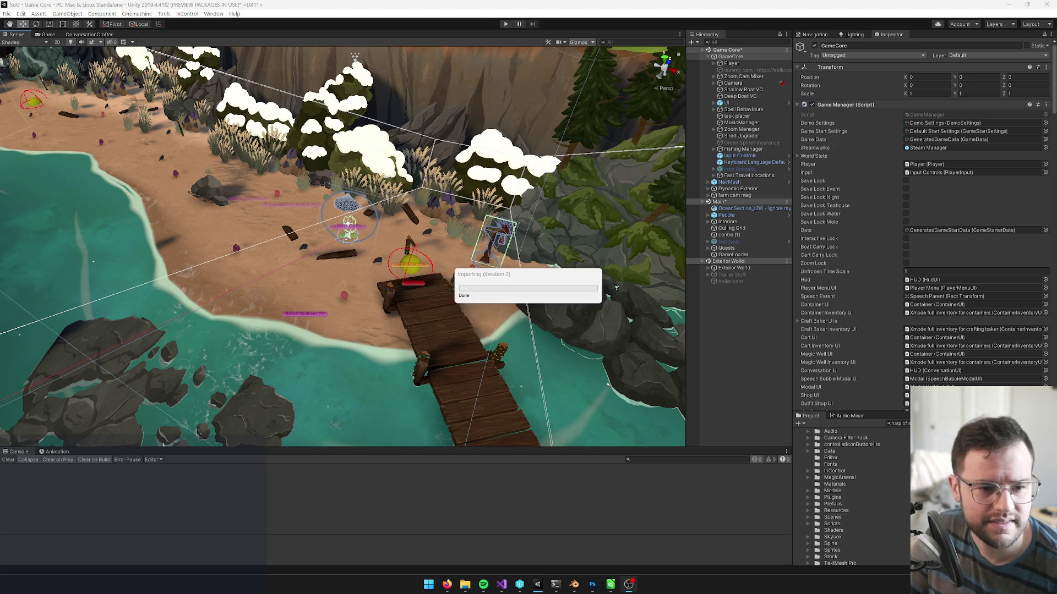
pyautogui.click(629, 584)
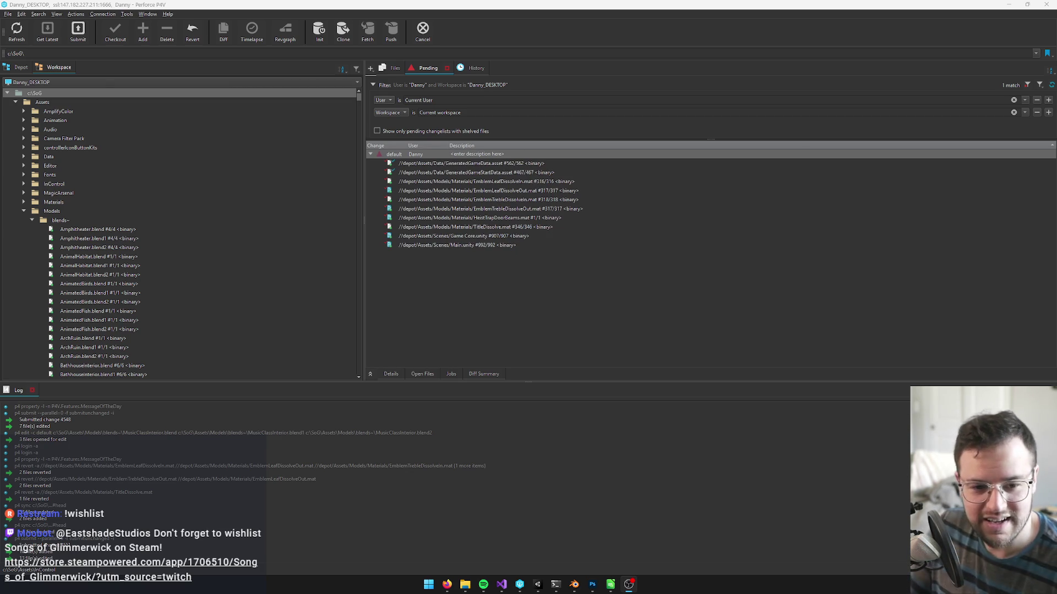
# Refresh the P4V workspace, review the default pending changelist, and return to Unity.
pyautogui.click(74, 93)
pyautogui.click(9, 47)
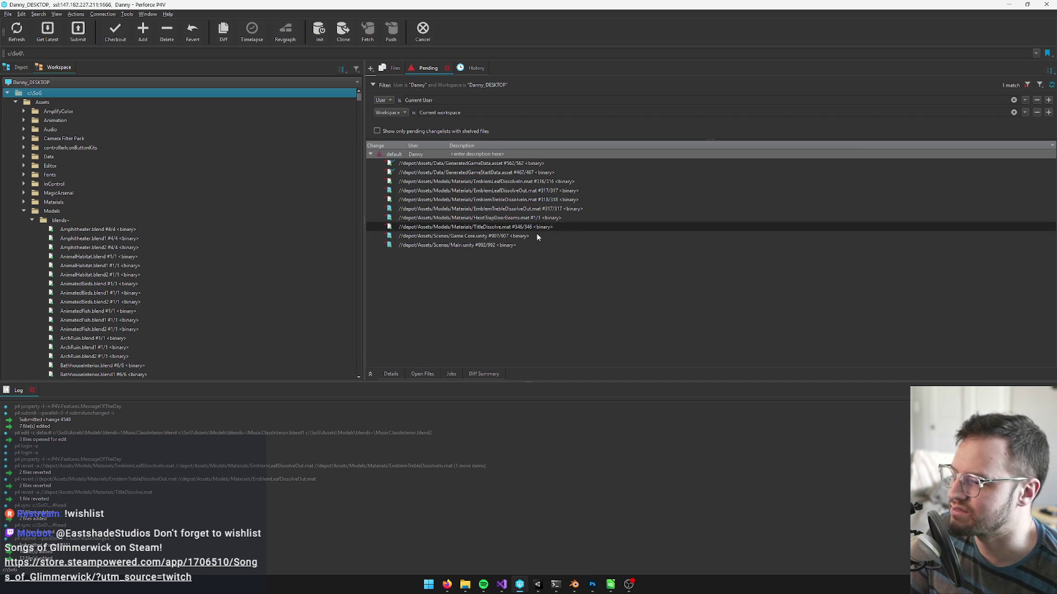
pyautogui.click(490, 284)
pyautogui.click(538, 584)
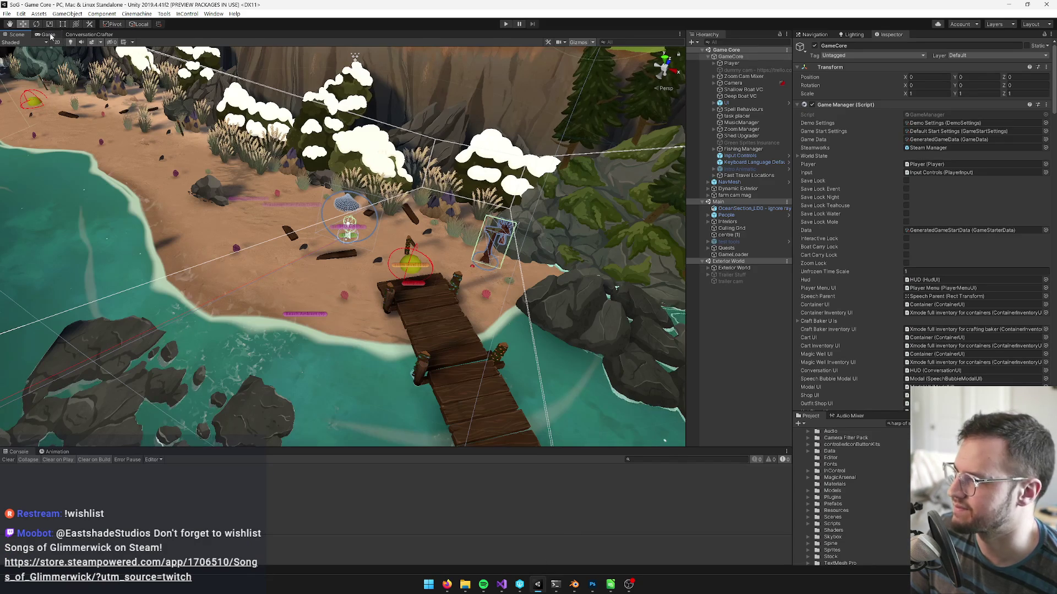
# In the Game view, check out the Player settings and change Version to 0.481.
pyautogui.hotkey('ctrl', '2')
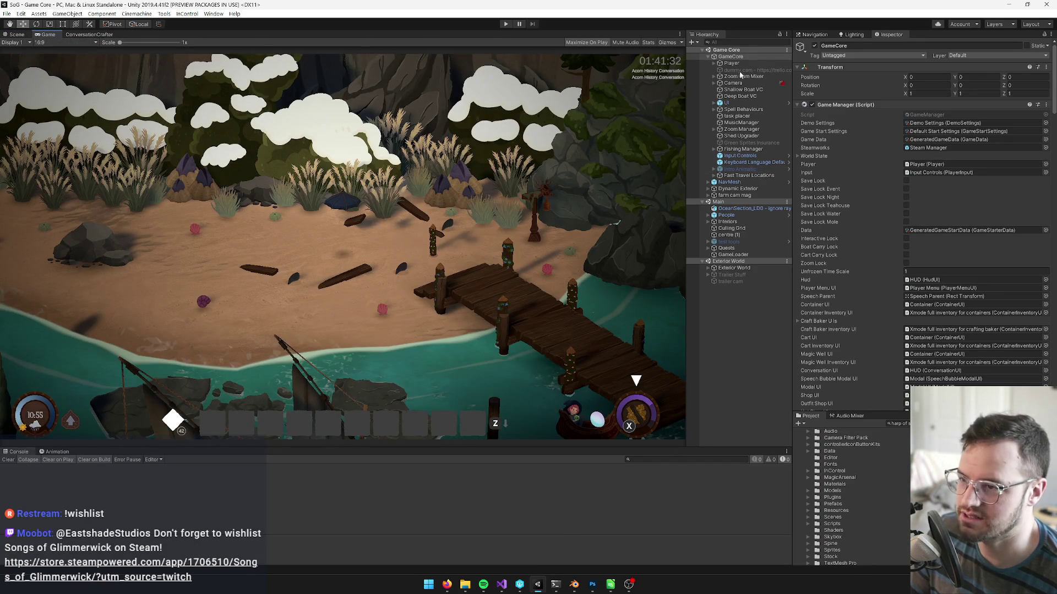
pyautogui.click(21, 13)
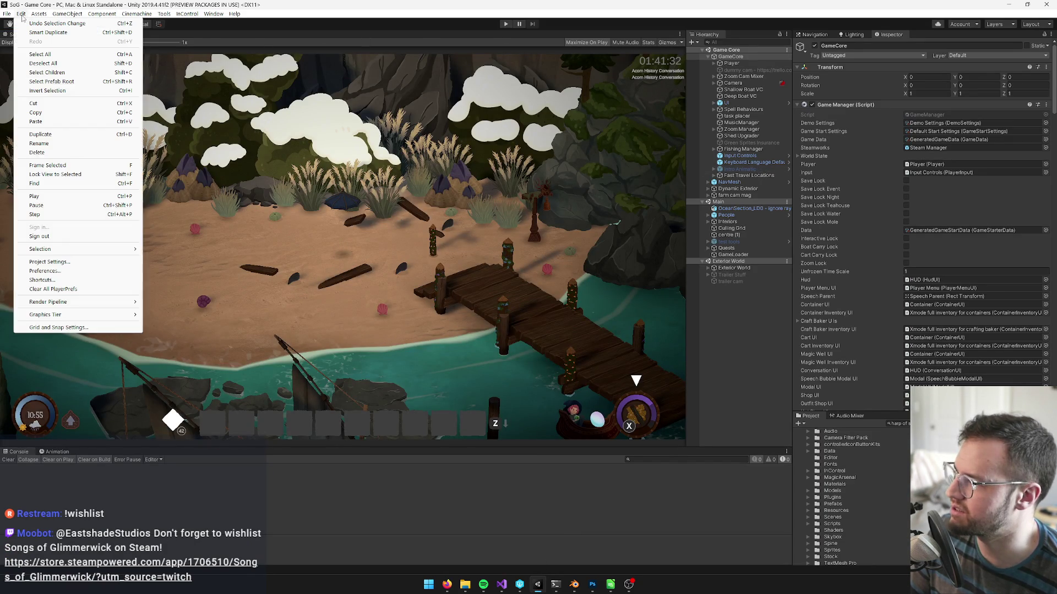
pyautogui.click(44, 262)
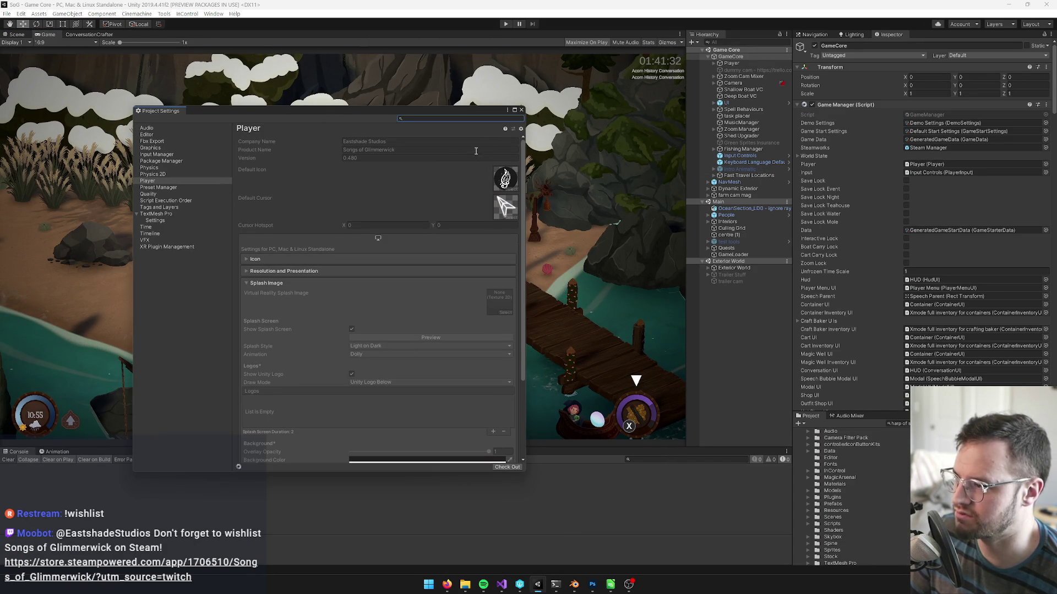
pyautogui.click(507, 466)
pyautogui.click(355, 159)
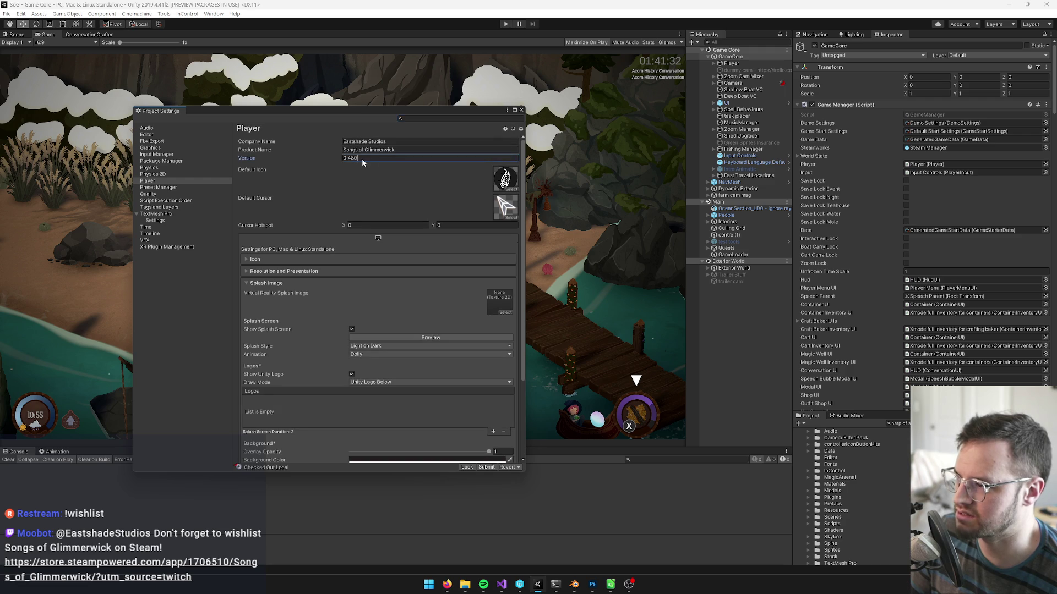
pyautogui.write('1')
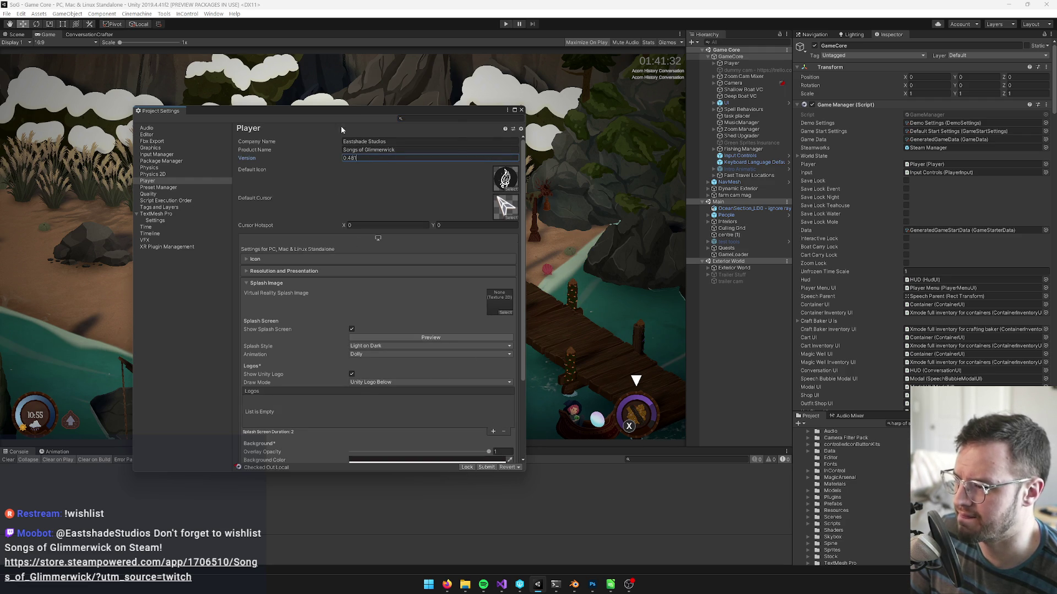
# Save the project and close the Project Settings window.
pyautogui.moveTo(343, 115); pyautogui.dragTo(417, 109)
pyautogui.click(7, 14)
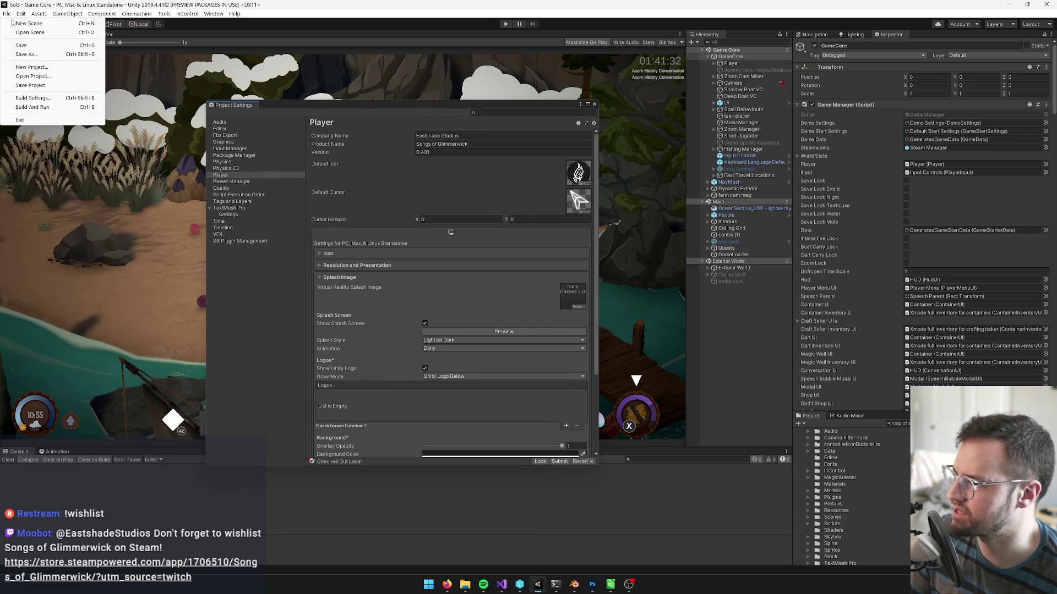
pyautogui.click(26, 85)
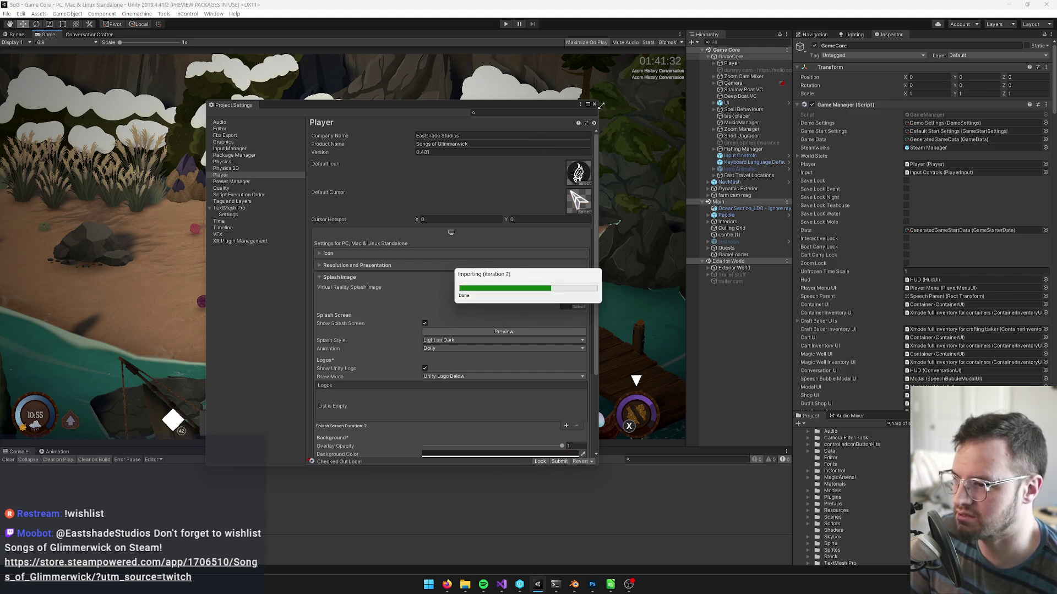
pyautogui.click(594, 104)
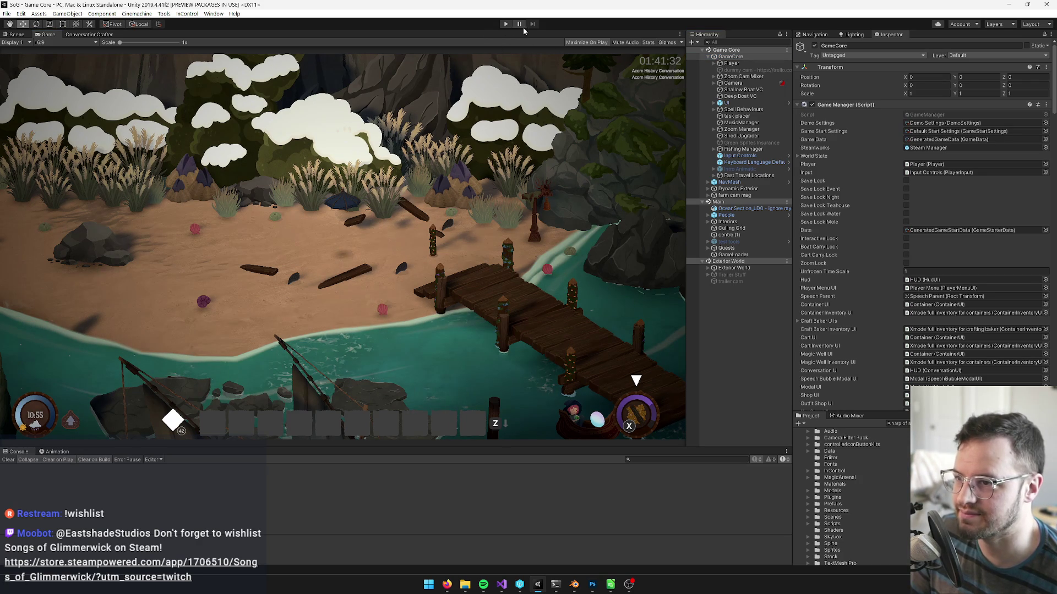
# Look over the Tools > Build commands without running any.
pyautogui.click(164, 14)
pyautogui.moveTo(184, 47)
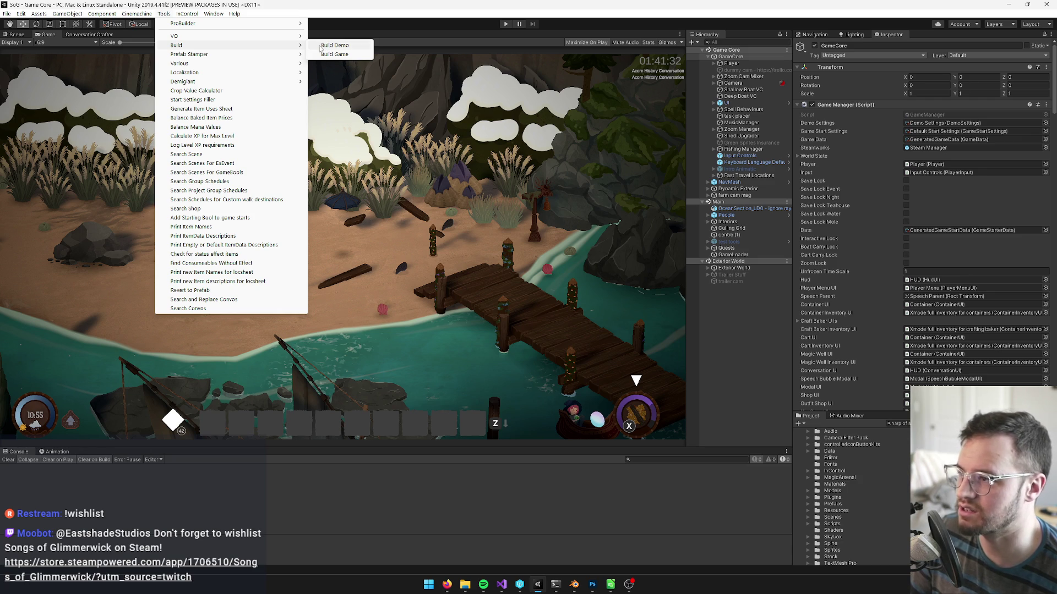
pyautogui.click(458, 7)
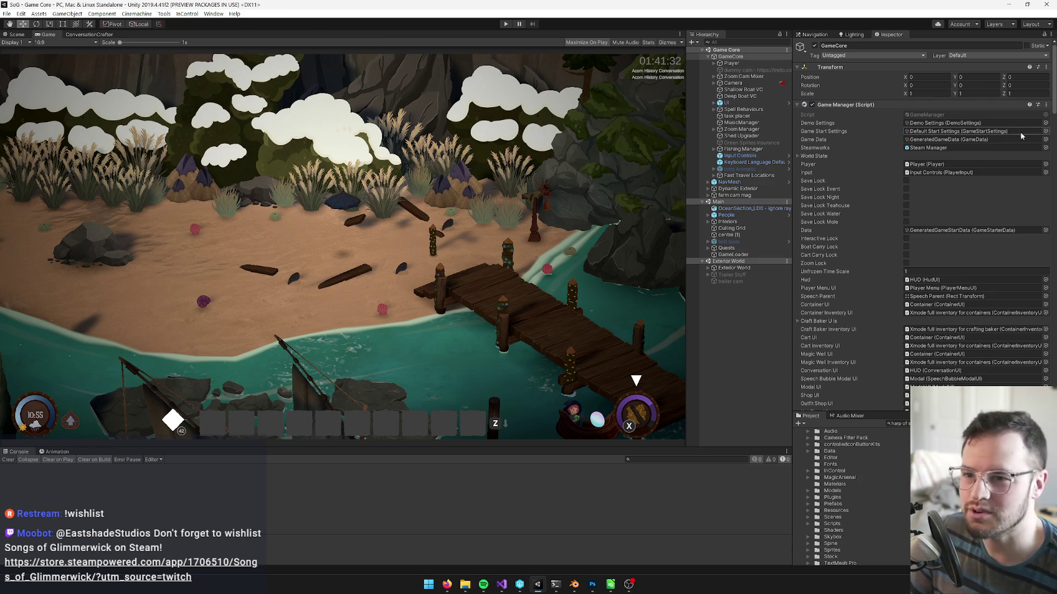
# Set Game Start Settings to 'Day 3 - Music class' and enter Play mode.
pyautogui.click(1045, 131)
pyautogui.write('music')
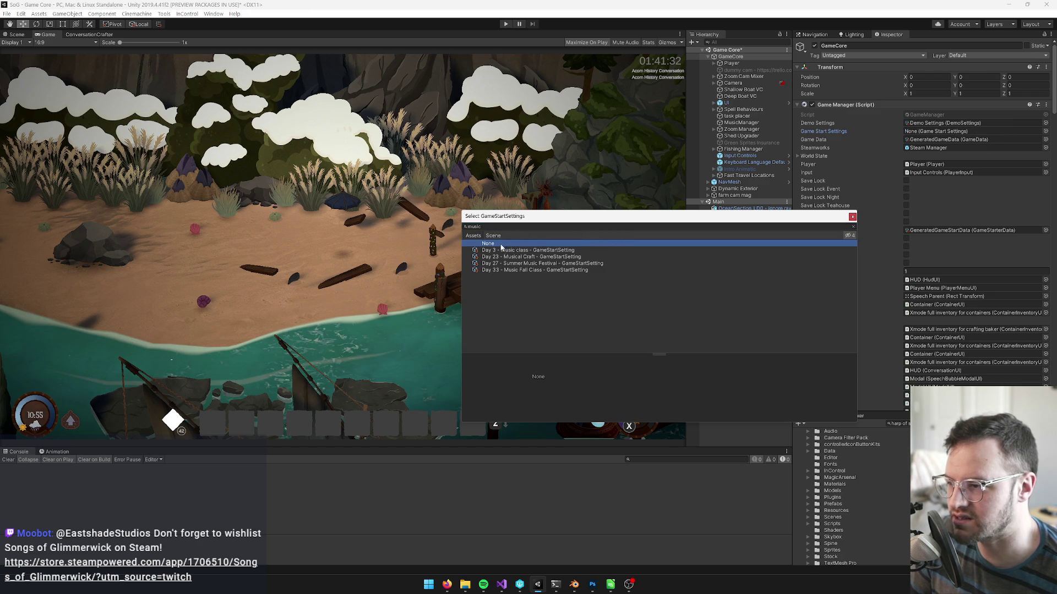
pyautogui.click(528, 251)
pyautogui.doubleClick(529, 250)
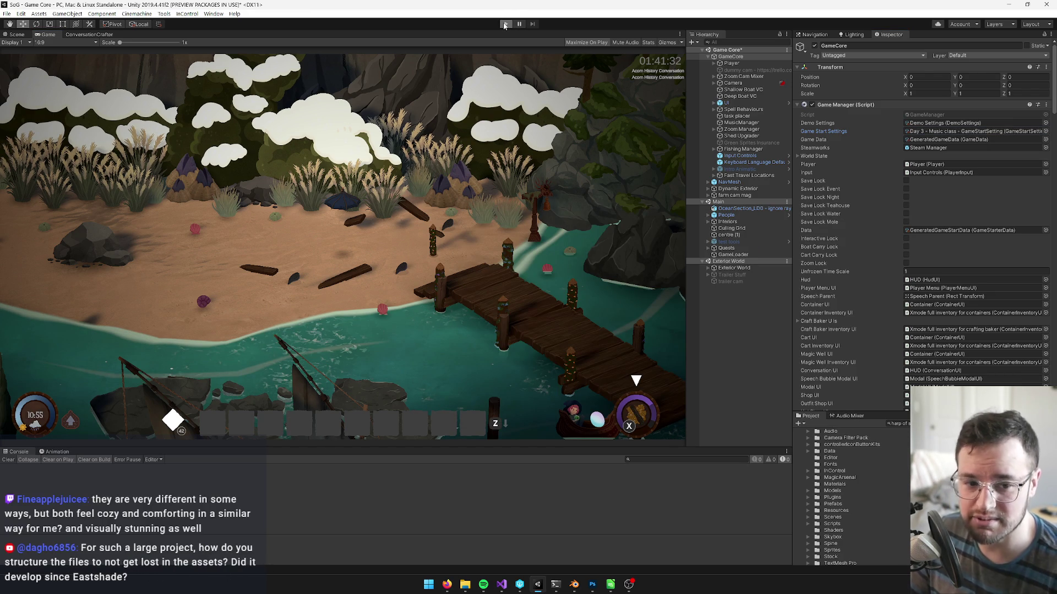
pyautogui.click(504, 24)
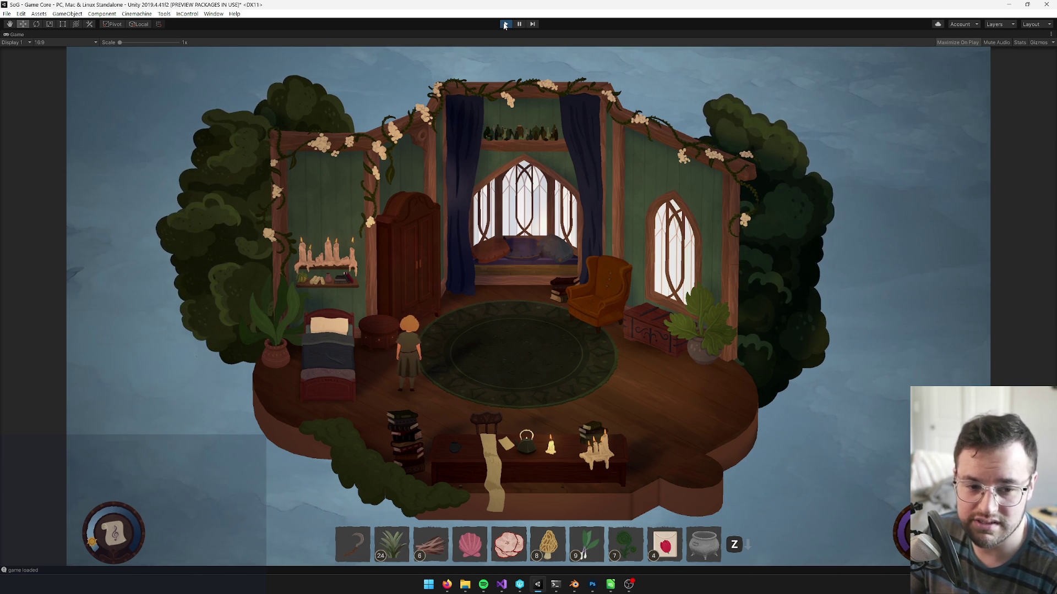
# Walk the character around the treehouse bedroom and across the room to Clover.
pyautogui.press('w')
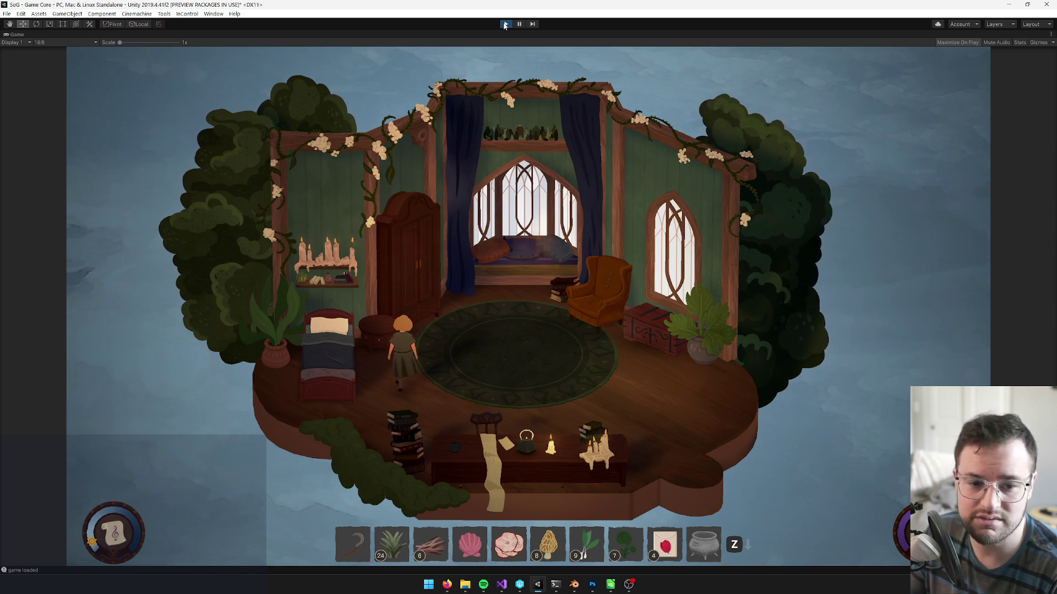
pyautogui.press('s')
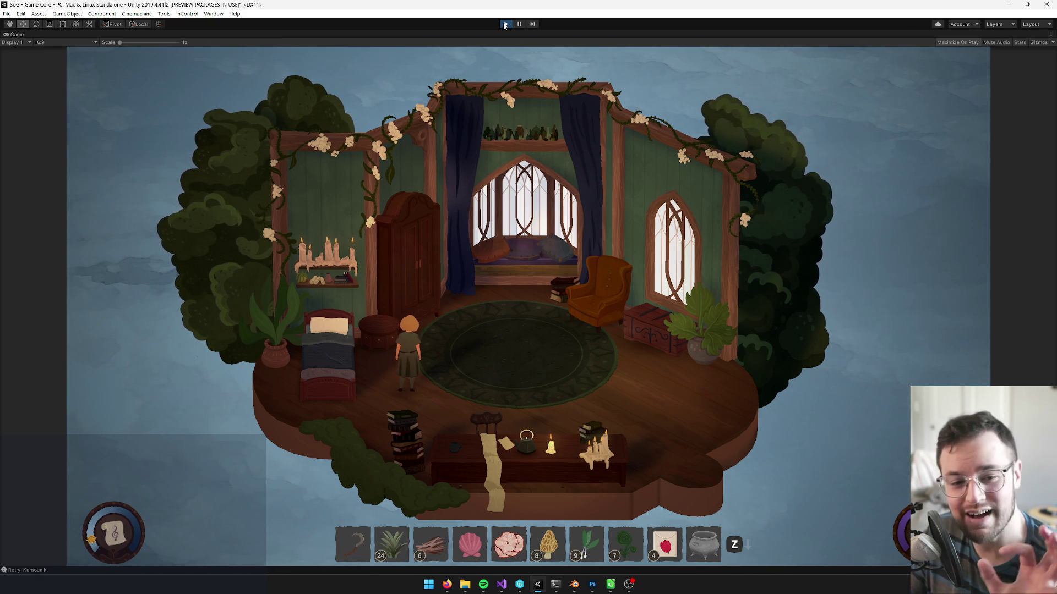
pyautogui.press('a')
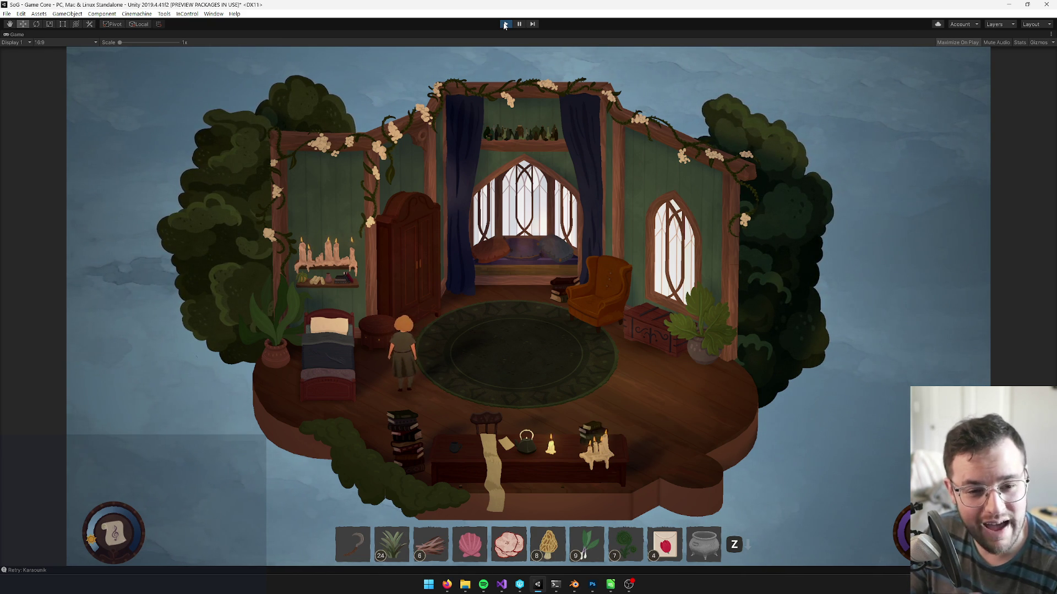
pyautogui.press('s')
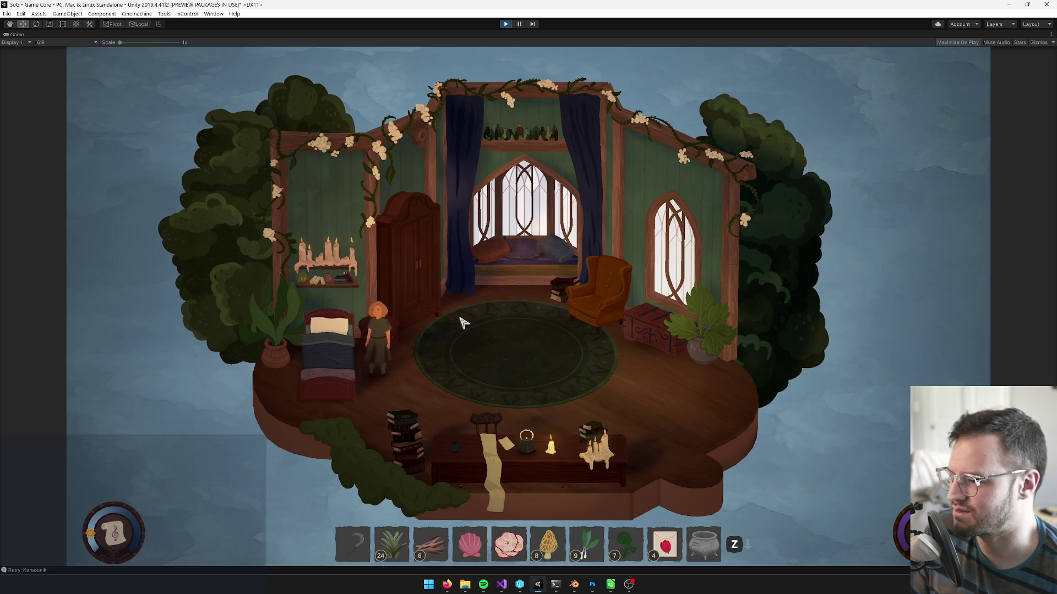
pyautogui.click(319, 301)
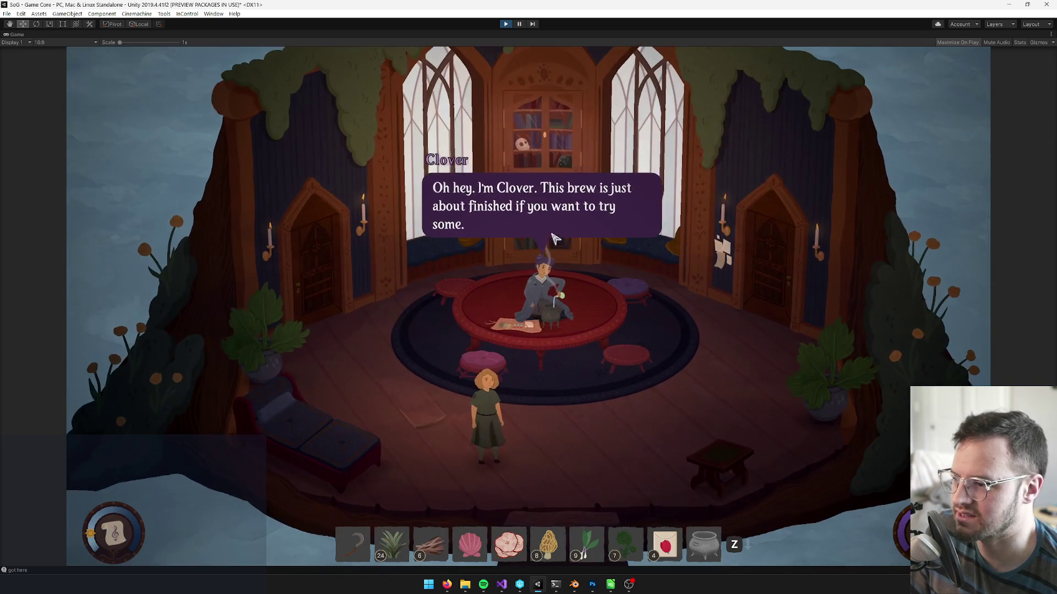
# Talk with Clover, answer 'Yes, please.' to coffee, and end with 'See you'.
pyautogui.click(559, 237)
pyautogui.click(559, 252)
pyautogui.click(560, 252)
pyautogui.click(346, 314)
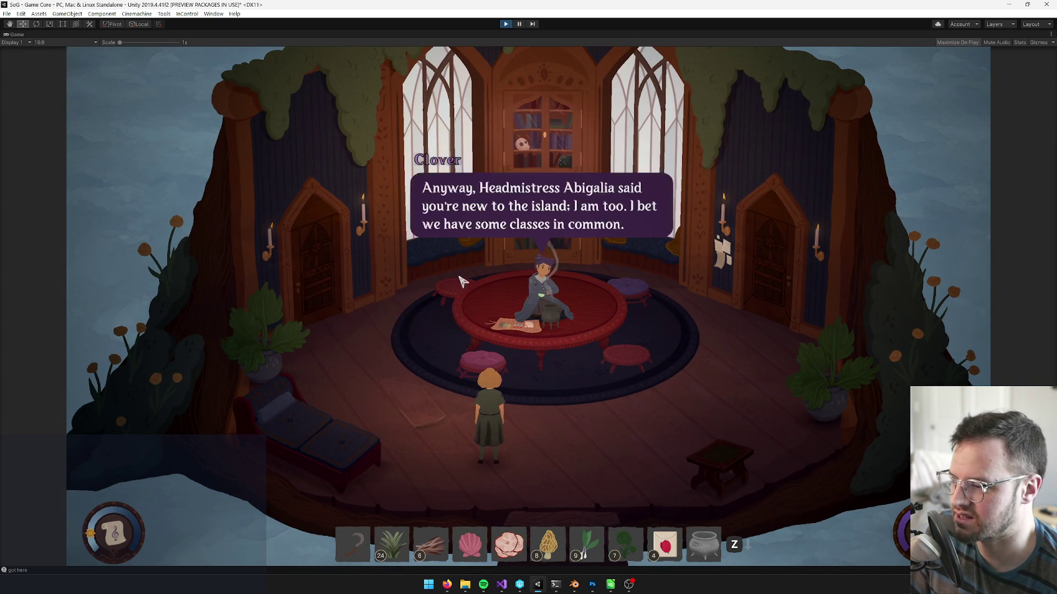
pyautogui.click(342, 314)
pyautogui.click(339, 313)
pyautogui.click(332, 313)
pyautogui.click(332, 313)
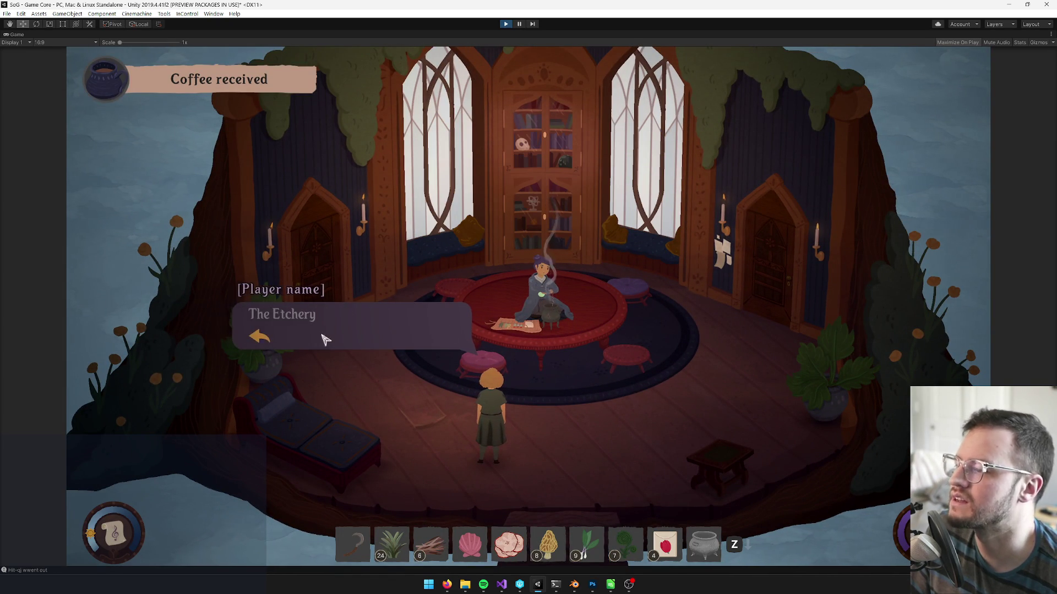
pyautogui.click(258, 337)
pyautogui.click(286, 342)
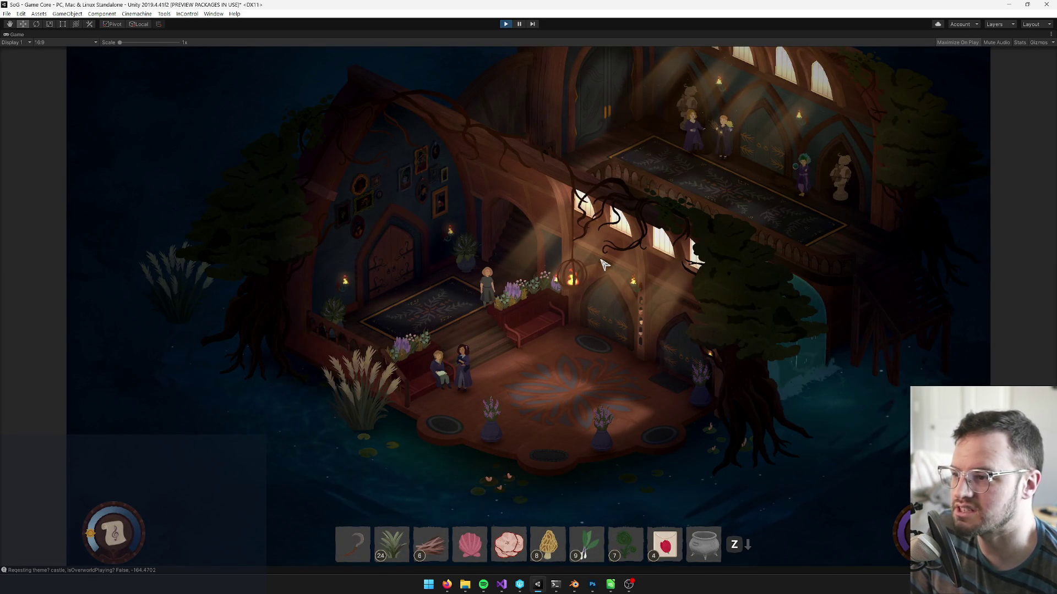
# Walk the character toward the stairs and answer Yes to 'Go to class?'.
pyautogui.press('a')
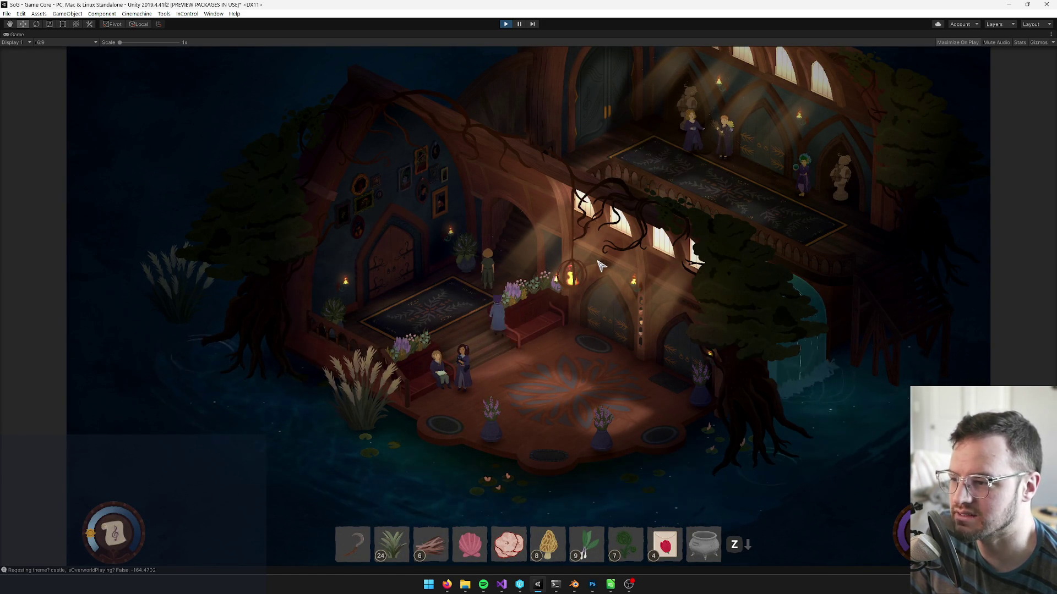
pyautogui.press('a')
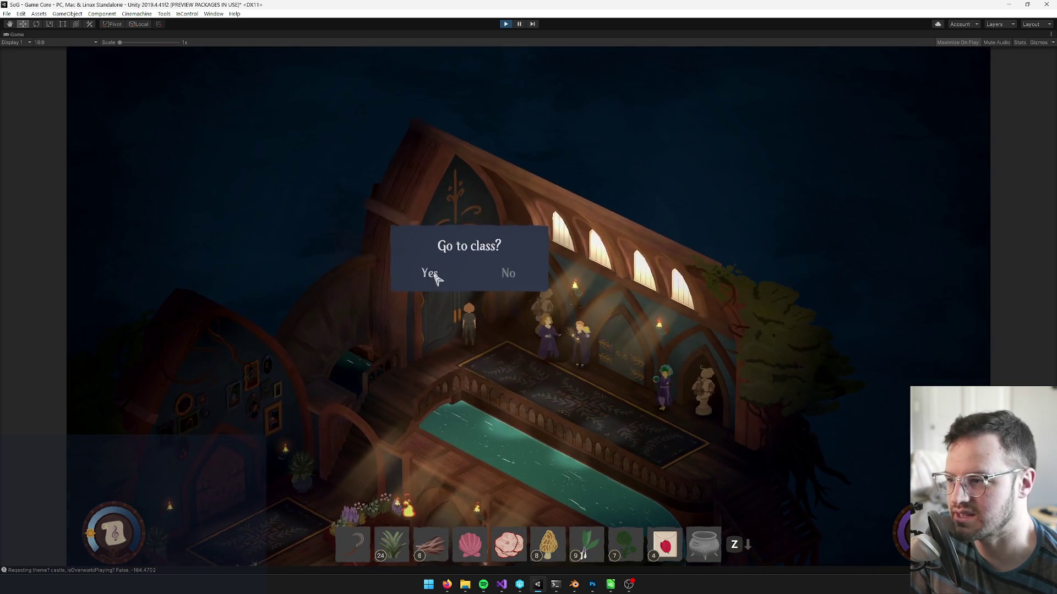
pyautogui.click(432, 272)
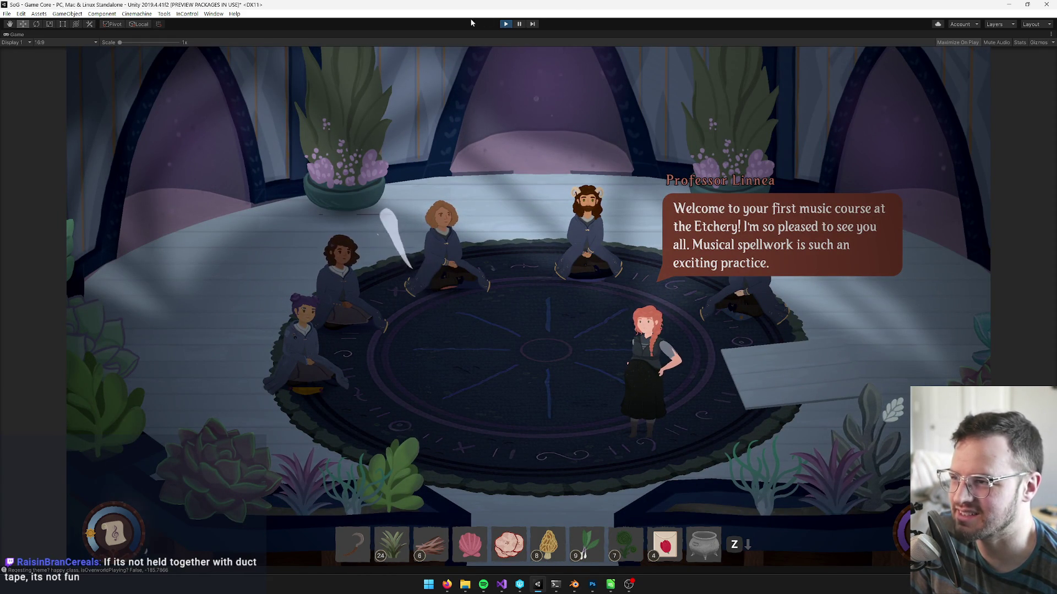
# Advance through Professor Linnea's welcome and music history lecture to the question prompt.
pyautogui.click(705, 248)
pyautogui.click(700, 251)
pyautogui.click(701, 251)
pyautogui.click(701, 251)
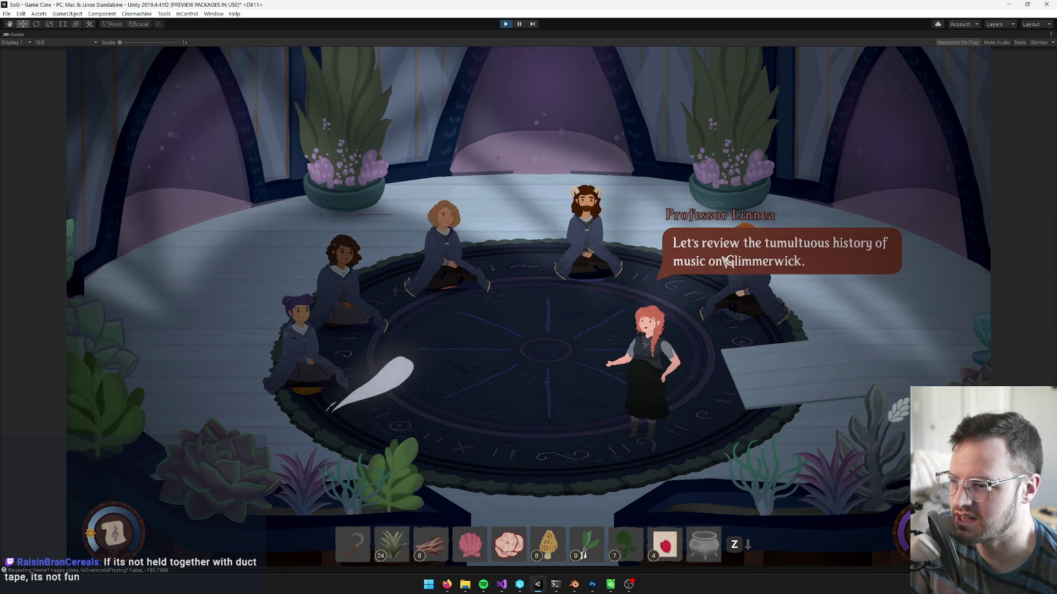
pyautogui.click(701, 251)
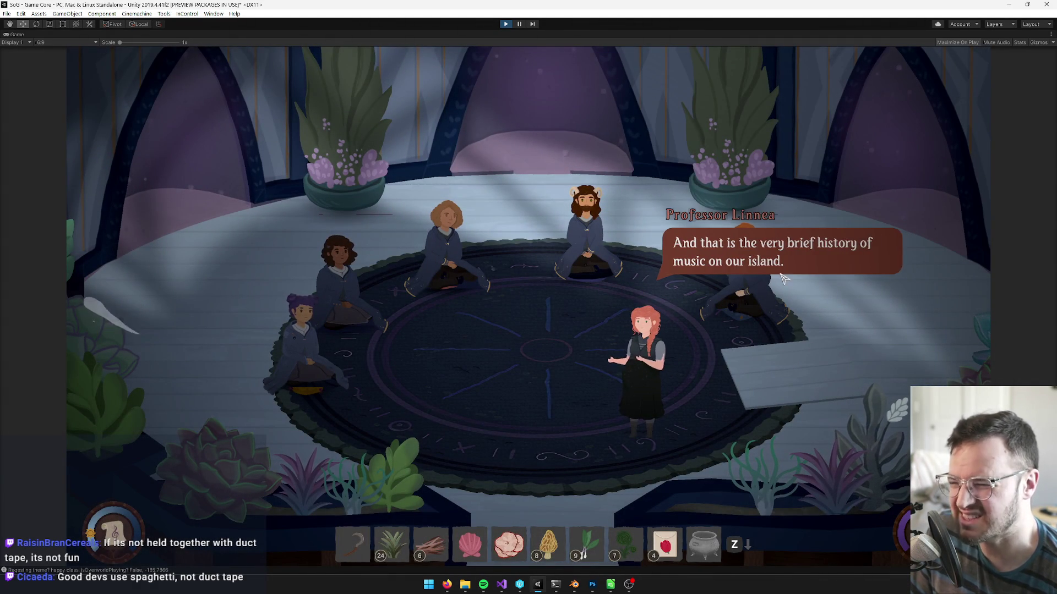
pyautogui.click(727, 267)
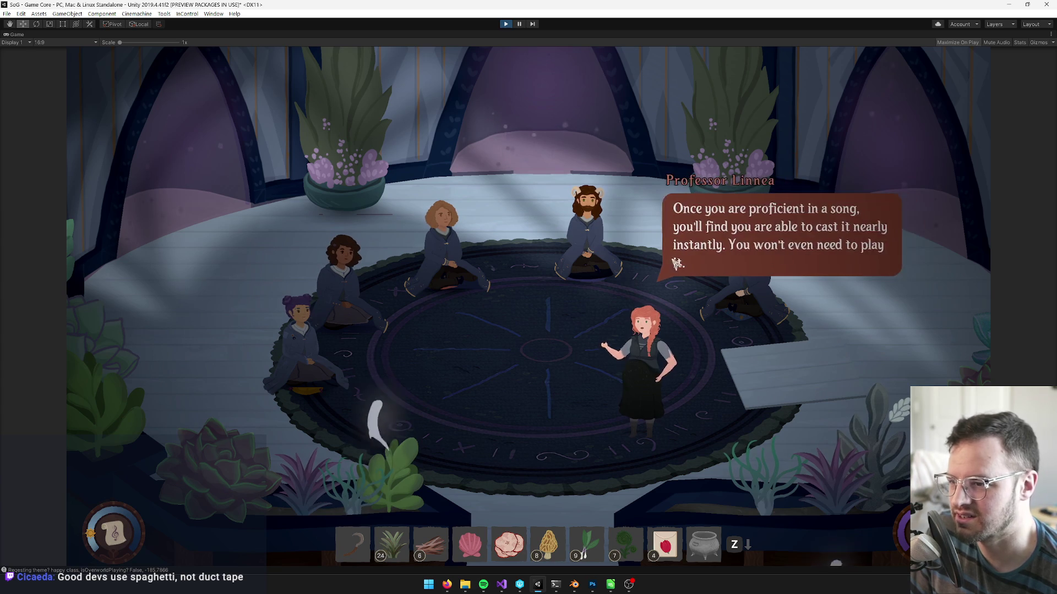
pyautogui.click(599, 273)
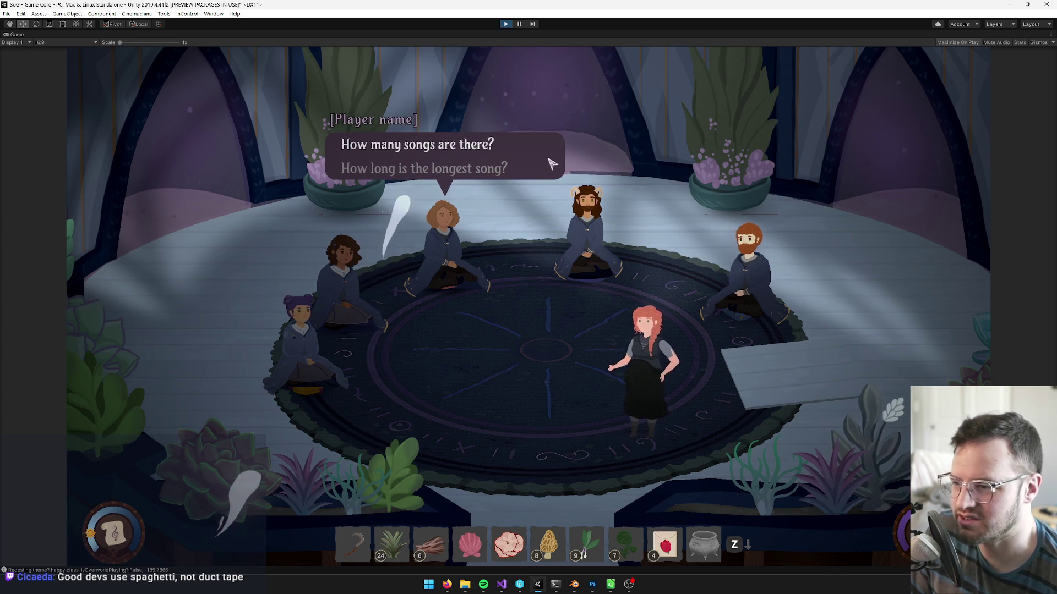
# Ask 'How many songs are there?' and click through to the lesson's end.
pyautogui.click(556, 140)
pyautogui.click(659, 247)
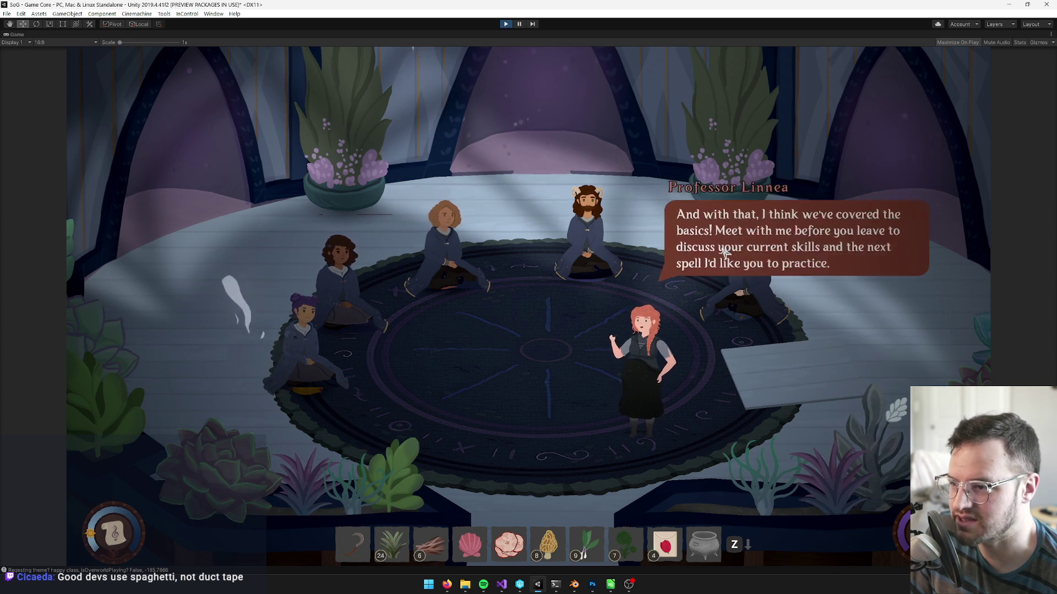
pyautogui.click(605, 330)
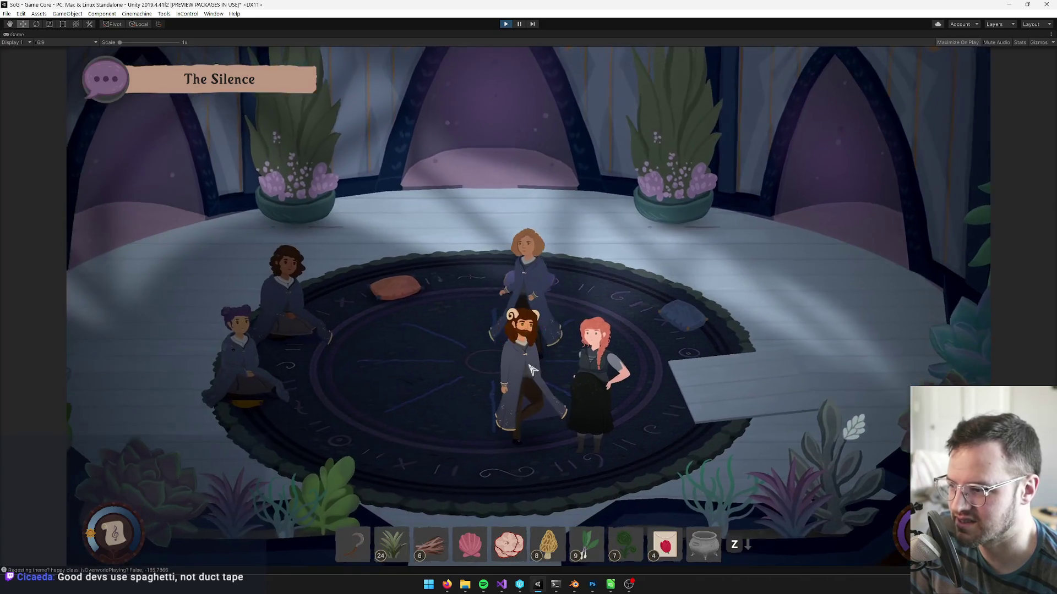
# Trade introductions with classmate Codrin and Professor Linnea, choosing a study-area answer.
pyautogui.click(532, 370)
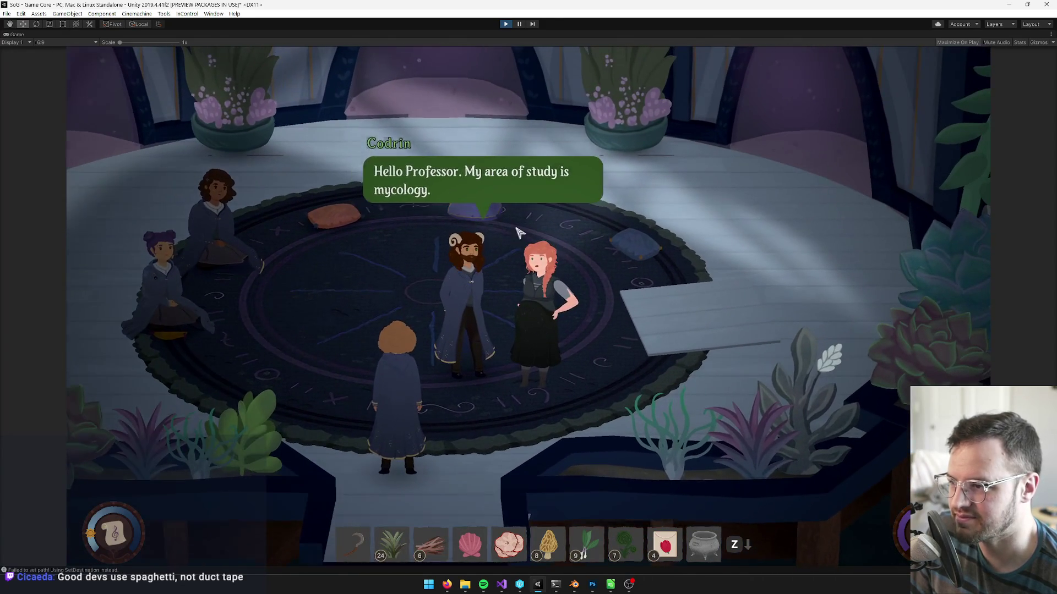
pyautogui.click(494, 251)
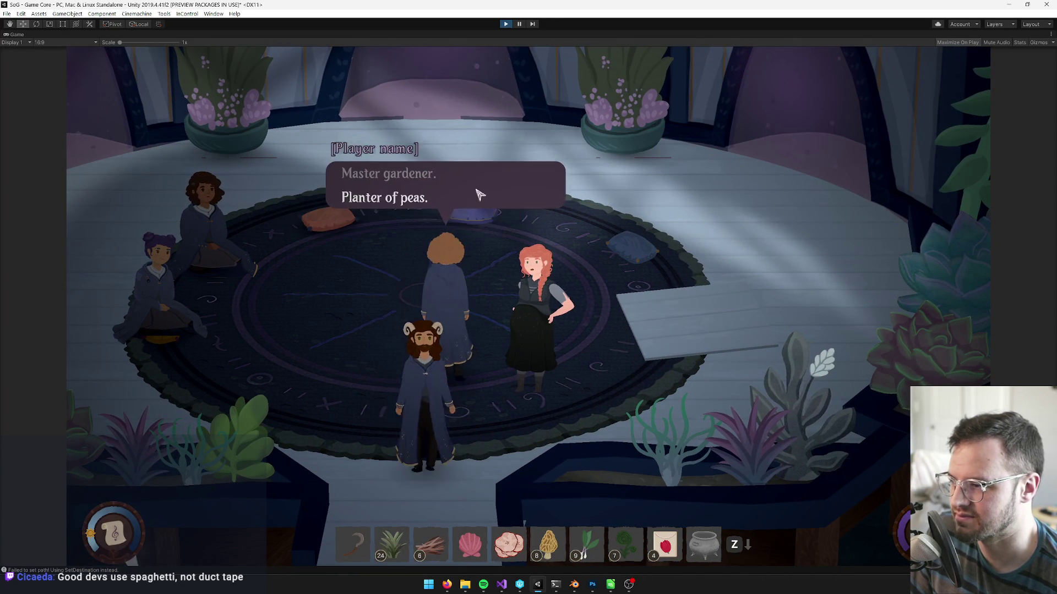
pyautogui.click(486, 201)
pyautogui.click(514, 170)
pyautogui.click(524, 167)
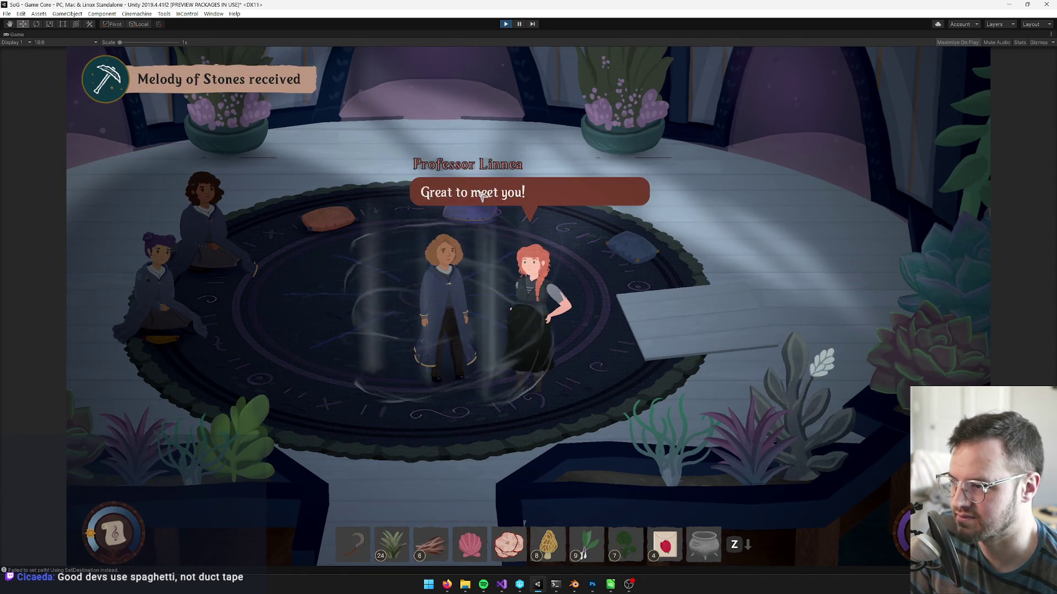
# Receive Melody of Stones, dismiss the pick axe and song book tips, and toggle the Tab menu.
pyautogui.click(480, 195)
pyautogui.click(510, 370)
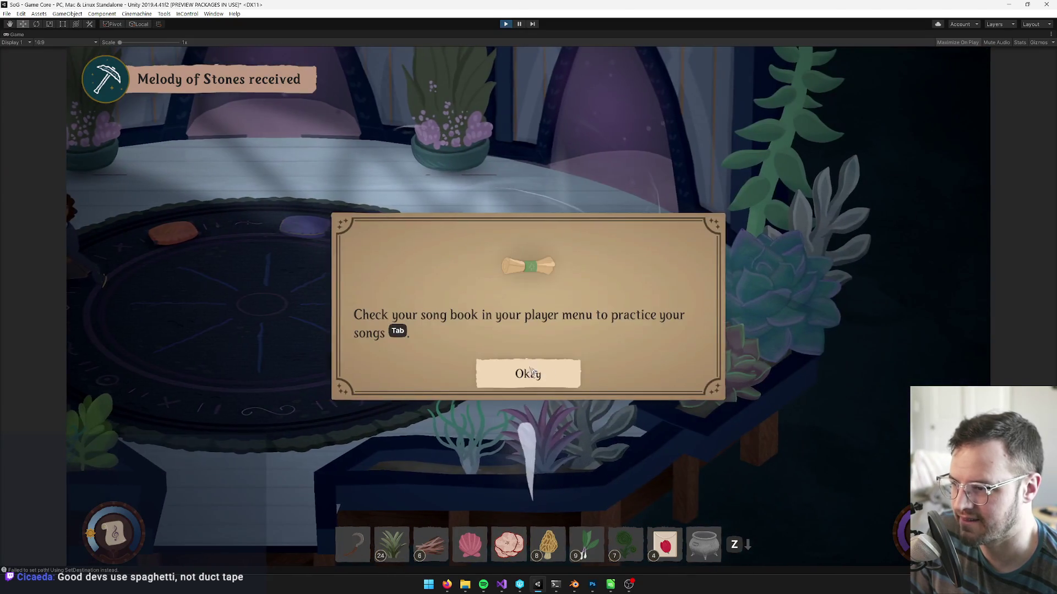
pyautogui.click(546, 378)
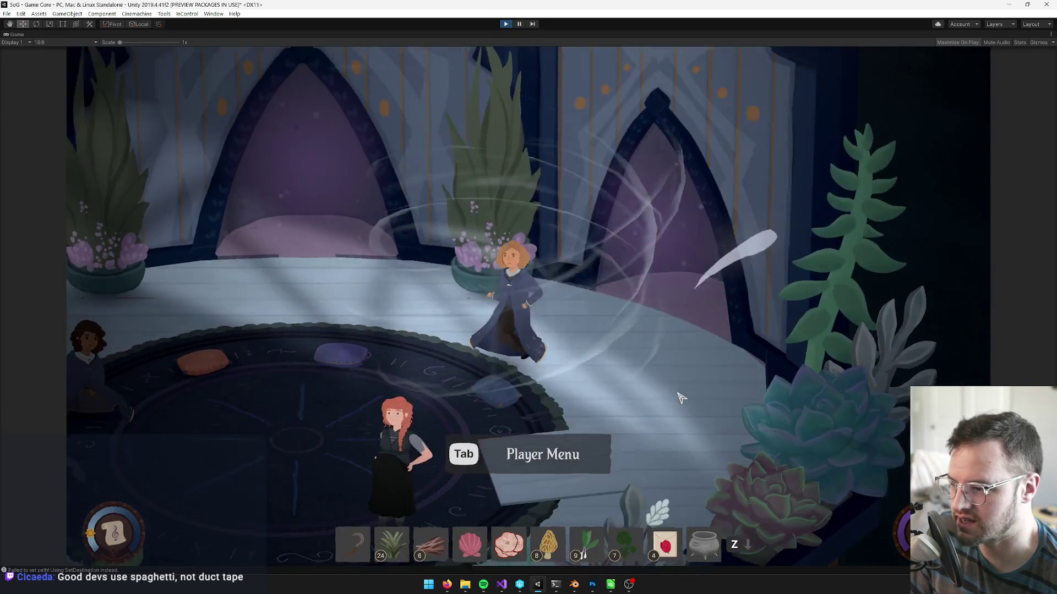
pyautogui.press('Tab')
pyautogui.press('Tab')
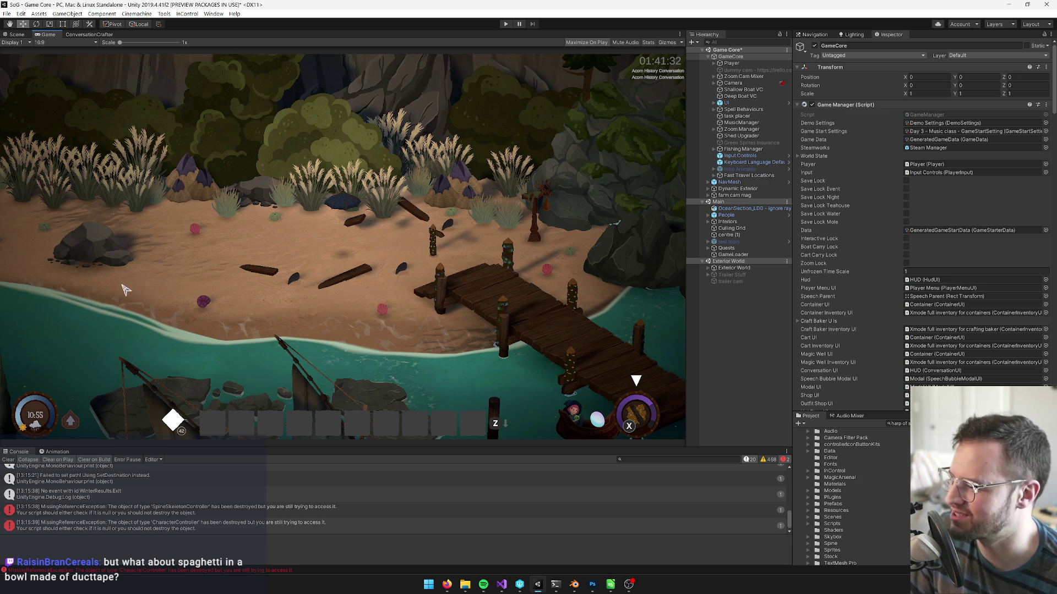
# Show the SpineSkeletonController missing-reference error details and make the Console taller.
pyautogui.click(220, 512)
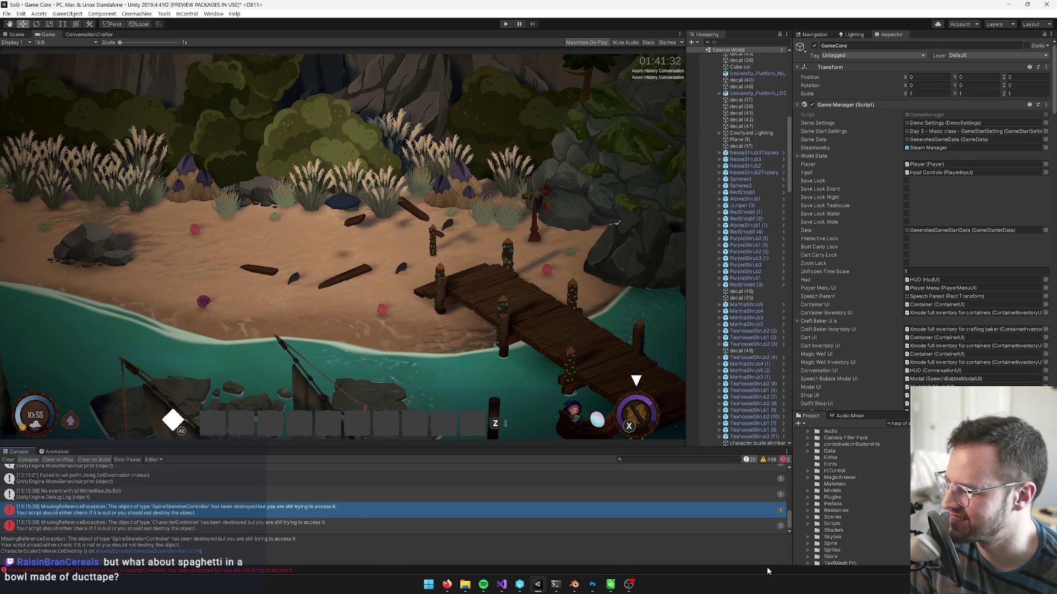
pyautogui.moveTo(348, 447); pyautogui.dragTo(348, 424)
pyautogui.write('music cl')
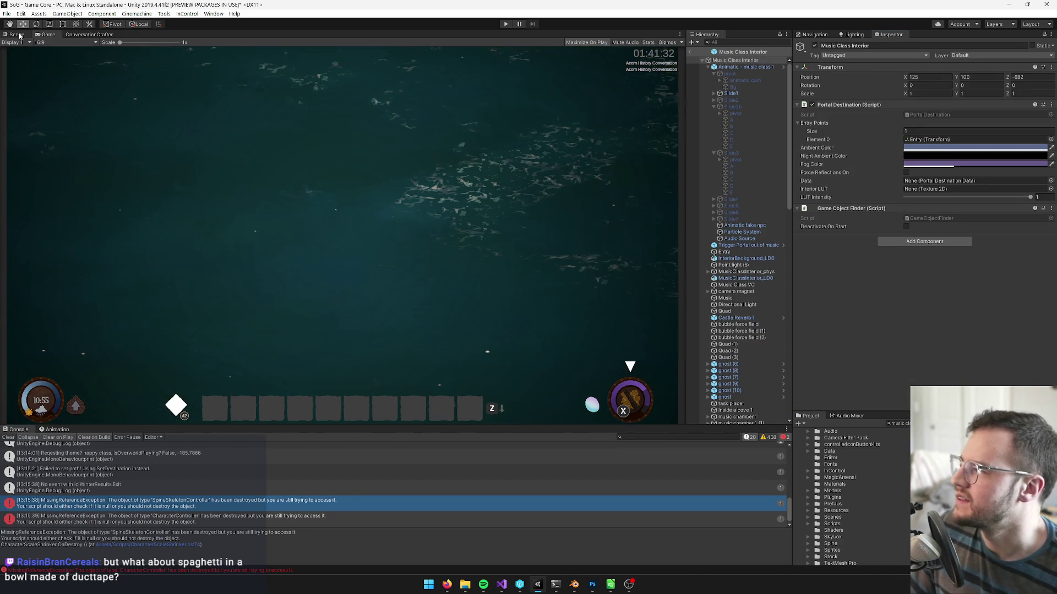
# In the Scene view, select MusicClassInterior_LOD0 and orbit around the classroom floor slab.
pyautogui.click(19, 35)
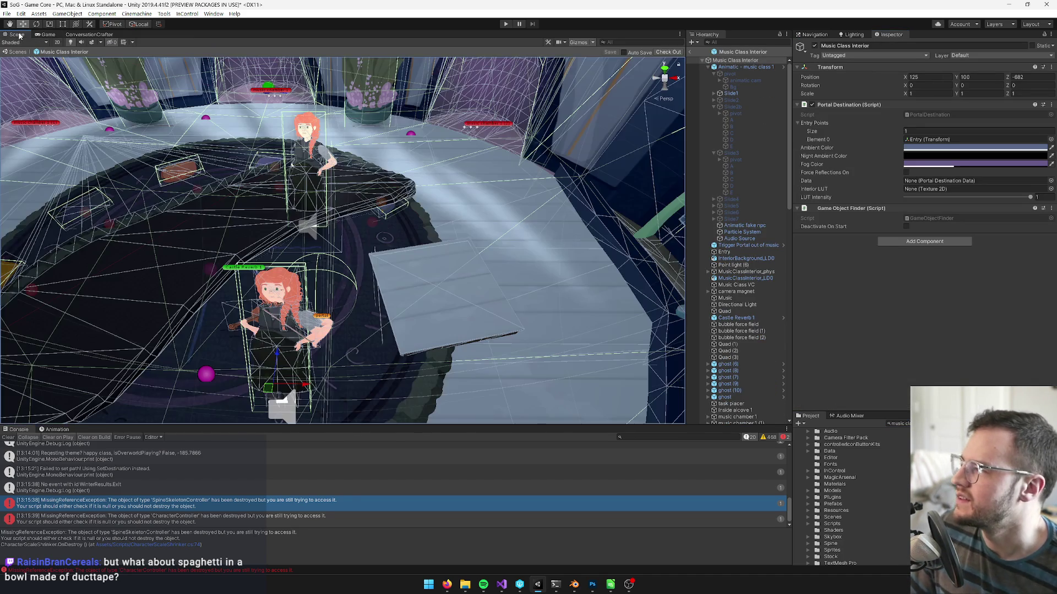
pyautogui.click(454, 270)
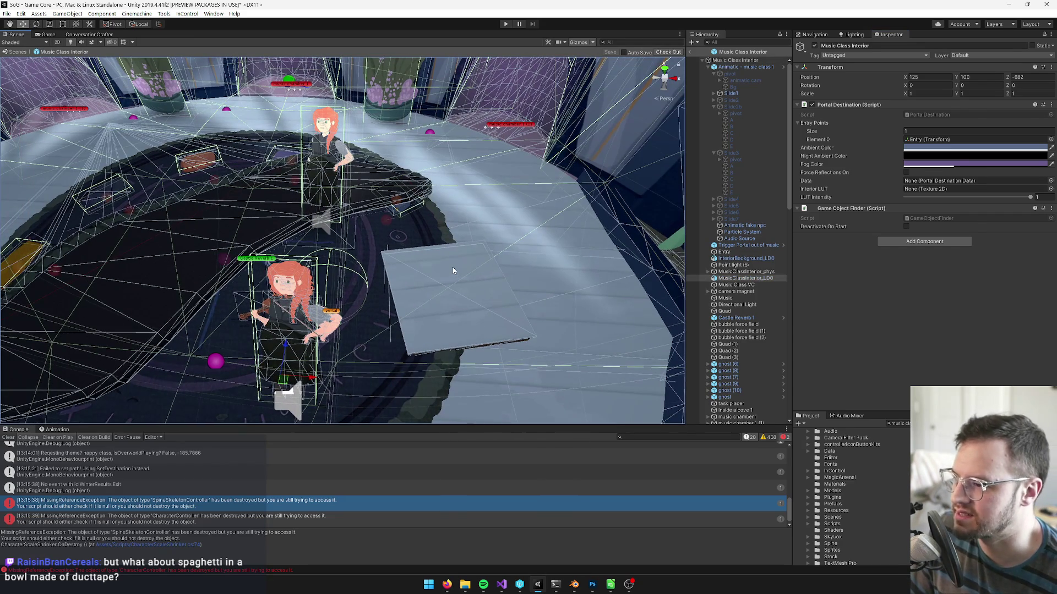
pyautogui.scroll(3, 454, 270)
pyautogui.scroll(3, 401, 242)
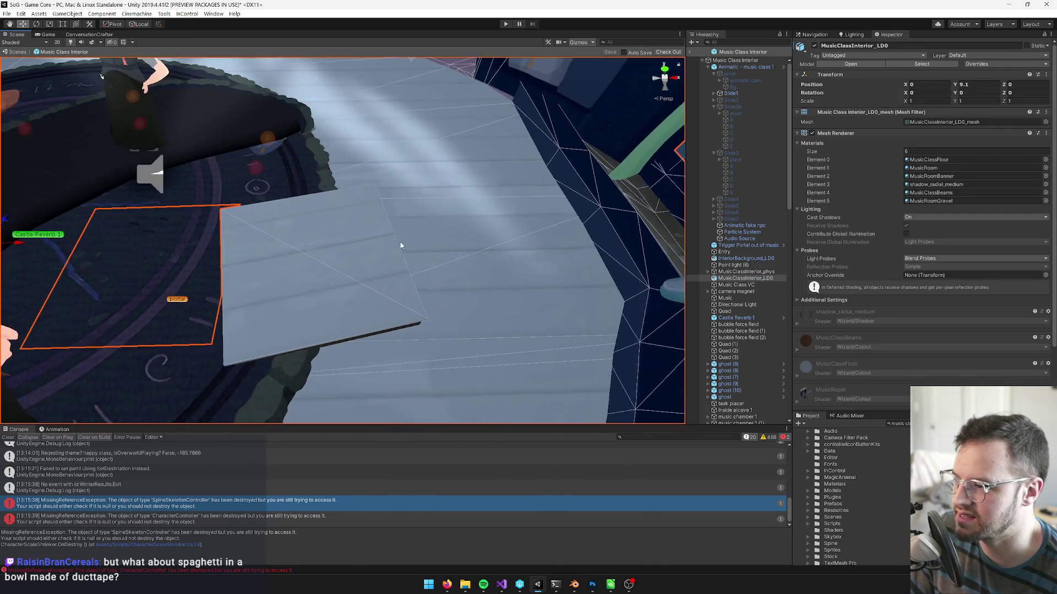
pyautogui.moveTo(447, 250)
pyautogui.mouseDown()
pyautogui.moveTo(431, 237)
pyautogui.moveTo(518, 254)
pyautogui.moveTo(488, 224)
pyautogui.moveTo(368, 307)
pyautogui.moveTo(377, 292)
pyautogui.mouseUp()
pyautogui.moveTo(377, 292)
pyautogui.mouseDown()
pyautogui.moveTo(302, 276)
pyautogui.moveTo(365, 236)
pyautogui.moveTo(385, 237)
pyautogui.mouseUp()
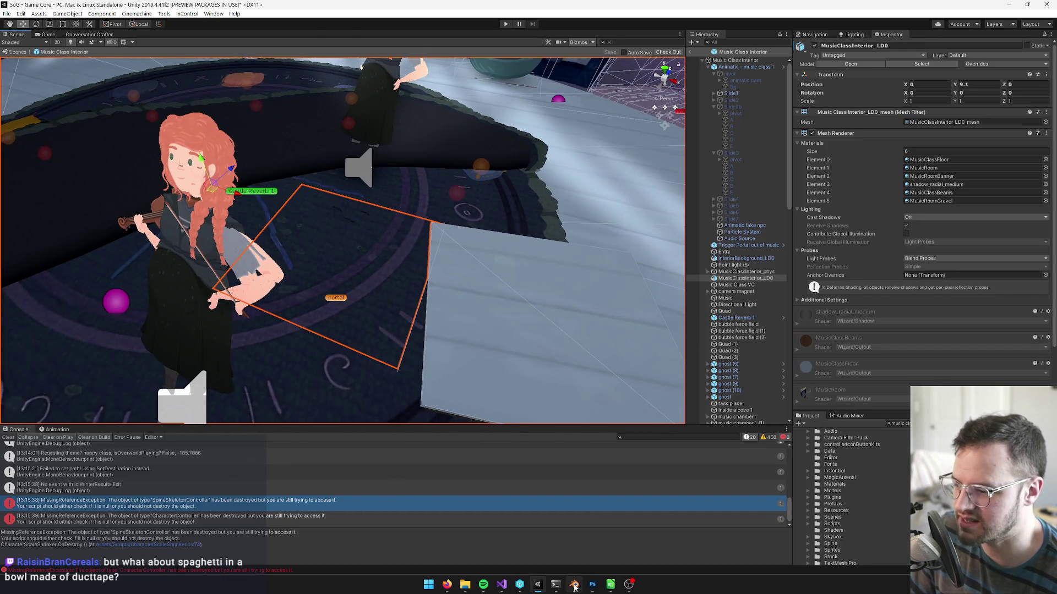
pyautogui.click(574, 585)
# Select the trapdoor lid and HeistTrapDoor_LOD0, testing then undoing an upward move.
pyautogui.rightClick(417, 311)
pyautogui.scroll(3, 406, 257)
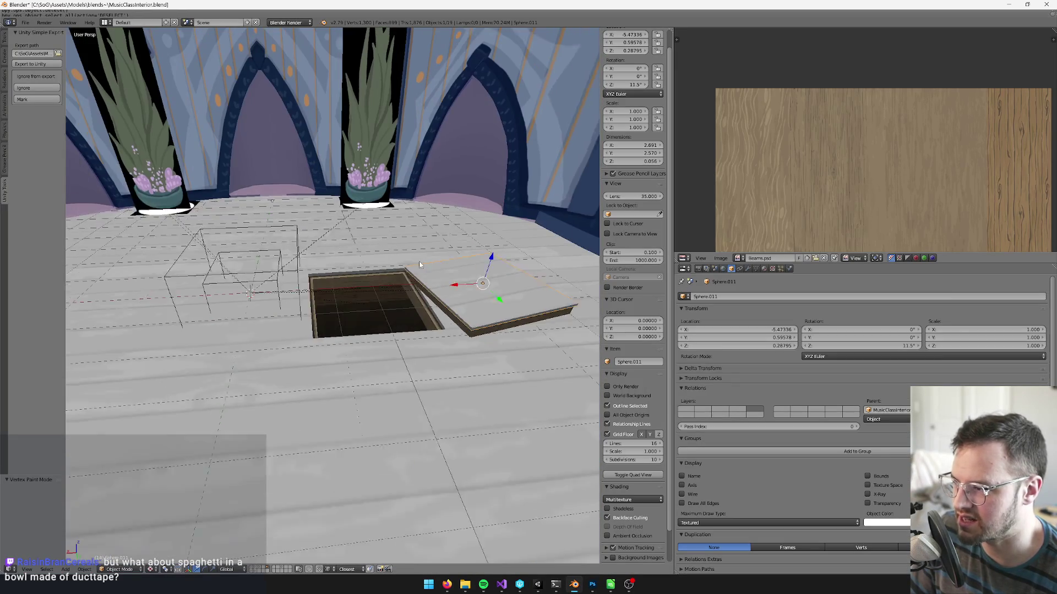
pyautogui.rightClick(328, 236)
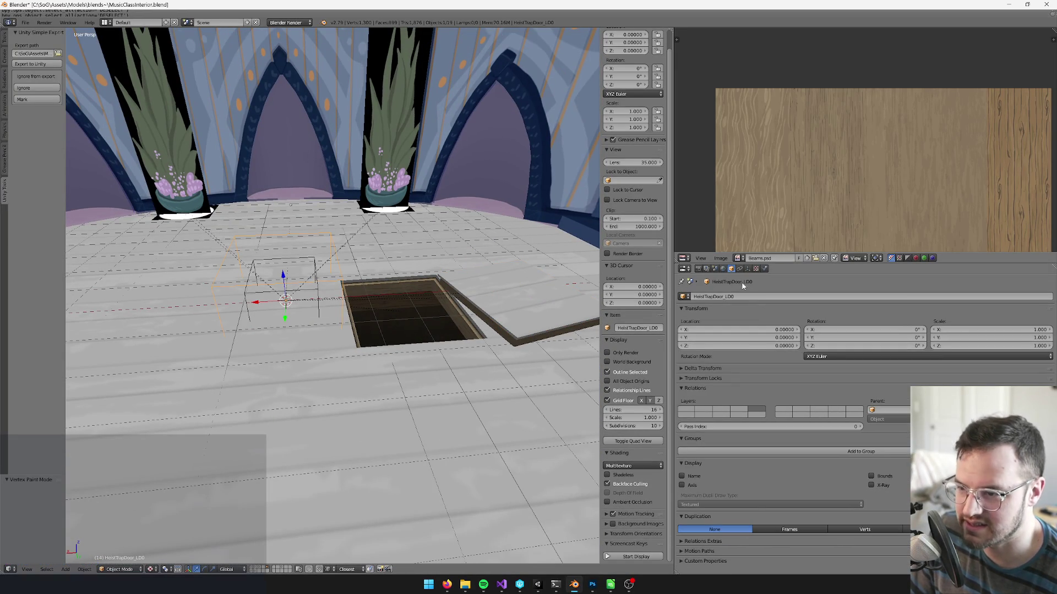
pyautogui.scroll(-2, 420, 274)
pyautogui.scroll(4, 420, 274)
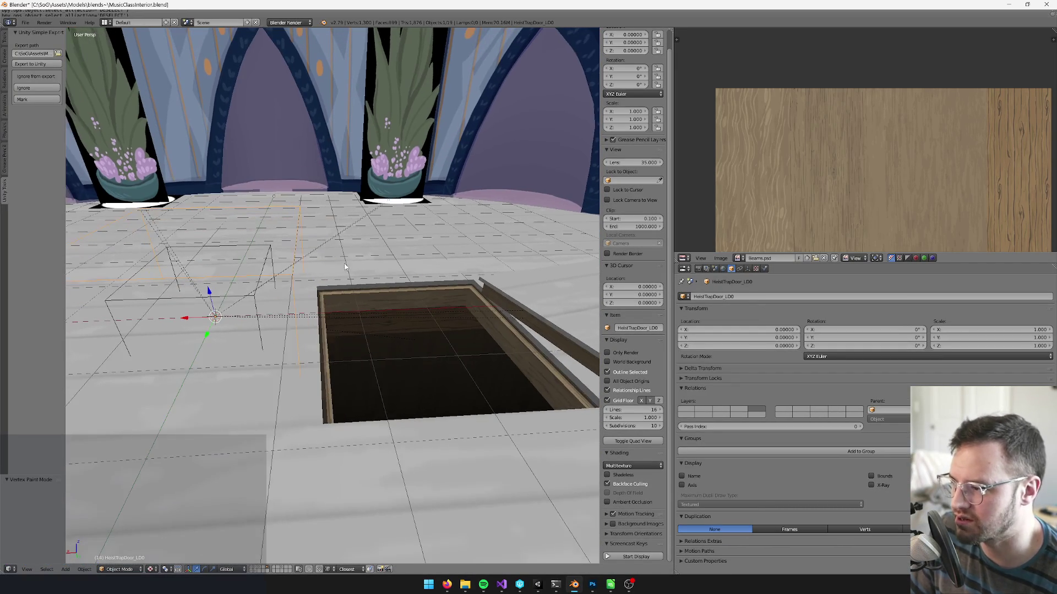
pyautogui.scroll(-3, 220, 300)
pyautogui.moveTo(282, 280); pyautogui.dragTo(281, 140)
pyautogui.hotkey('ctrl', 'z')
pyautogui.hotkey('ctrl', 'z')
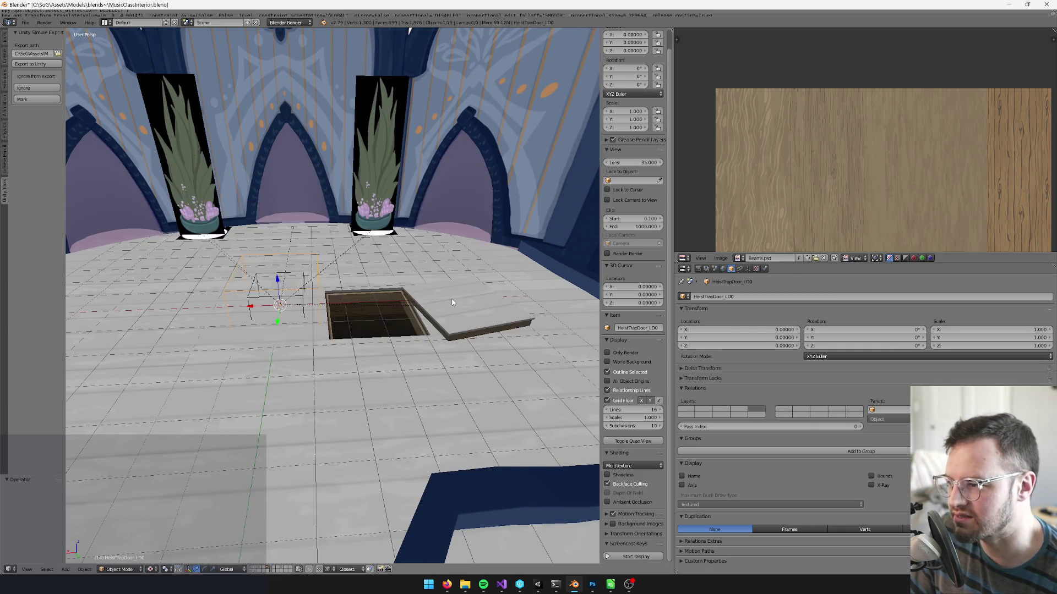
# Parent the lid to the trapdoor keeping transforms, then try saving over the blend file.
pyautogui.scroll(4, 369, 279)
pyautogui.scroll(2, 342, 266)
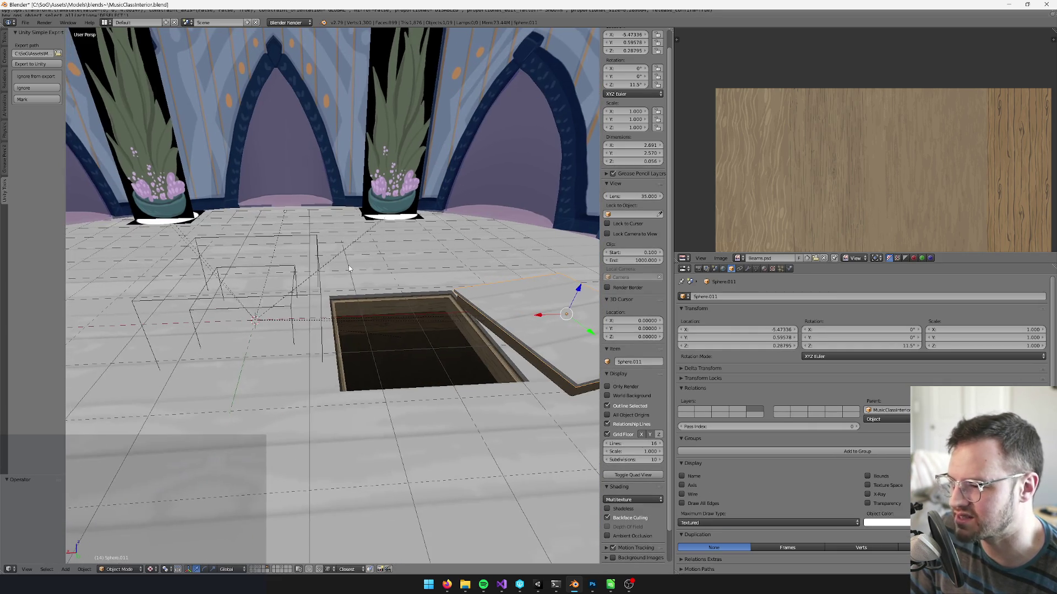
pyautogui.rightClick(322, 242)
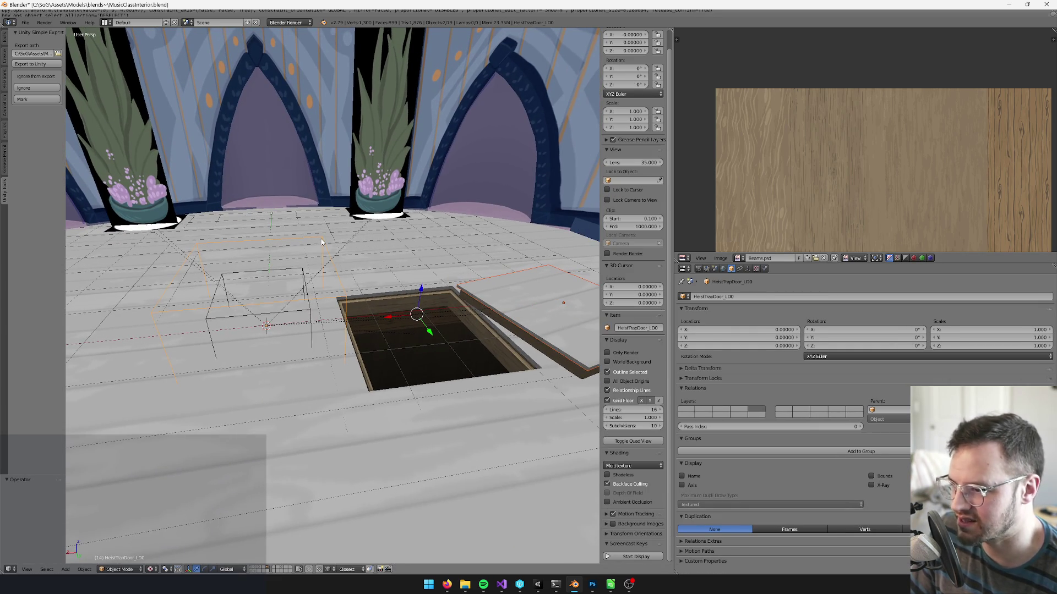
pyautogui.hotkey('ctrl', 'p')
pyautogui.click(322, 238)
pyautogui.hotkey('ctrl', 's')
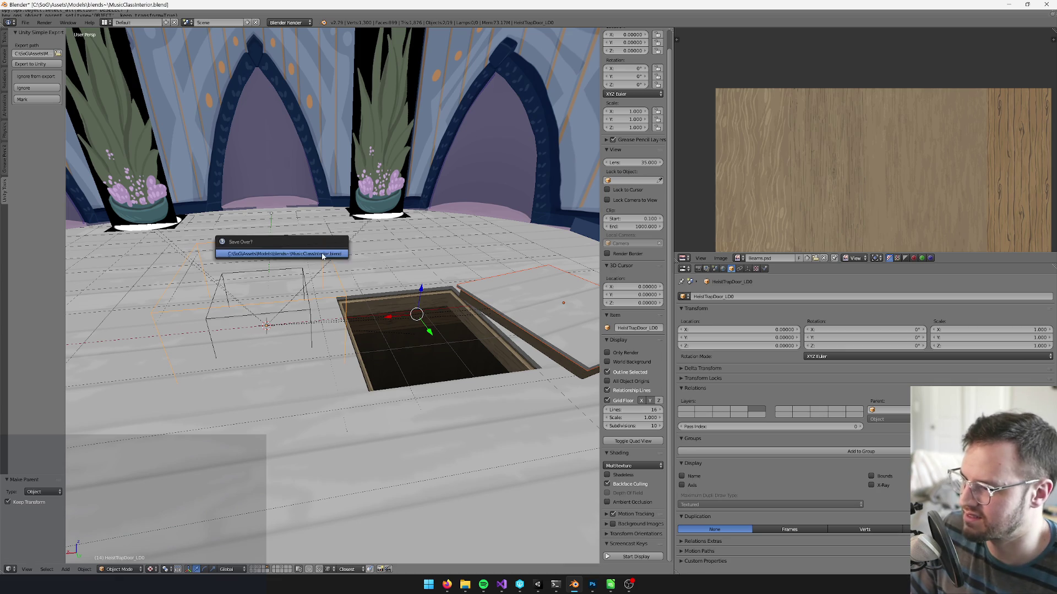
pyautogui.click(323, 254)
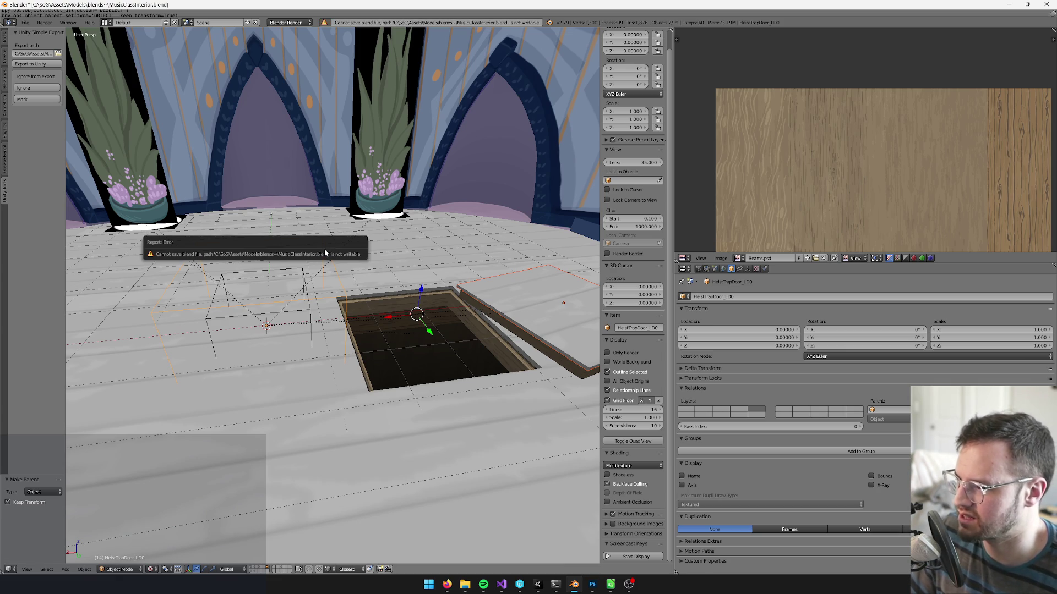
# Dismiss the not-writable save error, orbit the view, and glance at Visual Studio.
pyautogui.moveTo(330, 257); pyautogui.dragTo(385, 308)
pyautogui.scroll(2, 315, 344)
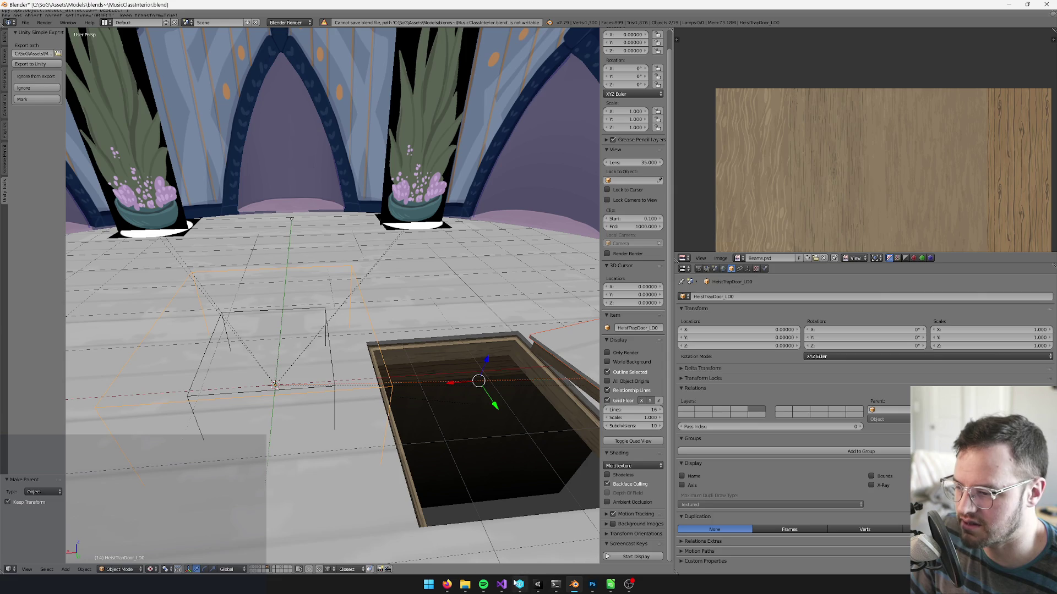
pyautogui.click(505, 584)
pyautogui.click(504, 586)
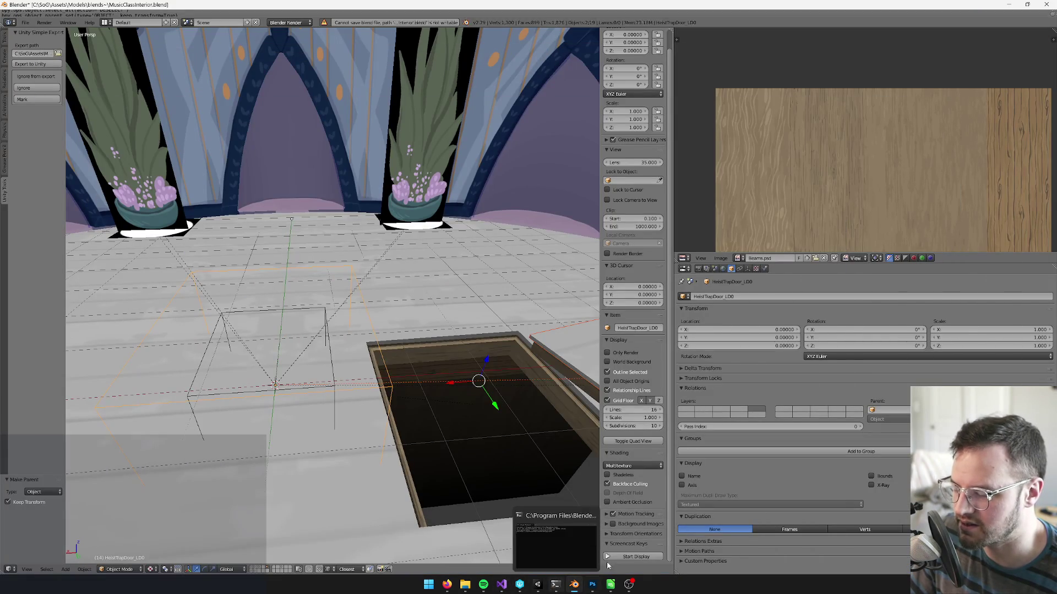
# Filter P4V for 'music' and check out MusicClassInterior .blend, .blend1 and .blend2 into the default changelist.
pyautogui.click(519, 584)
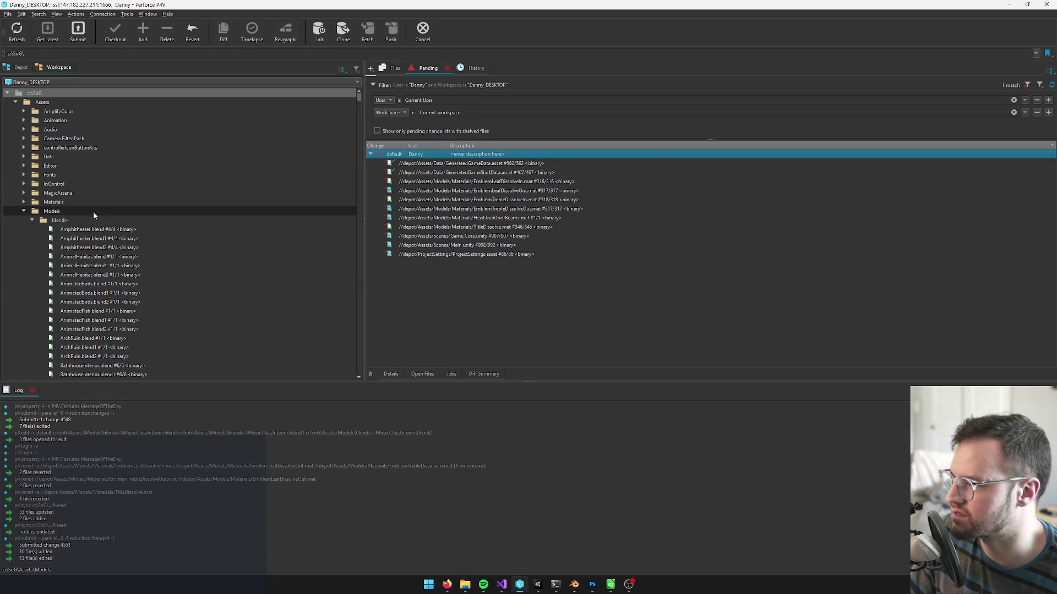
pyautogui.click(84, 232)
pyautogui.write('music')
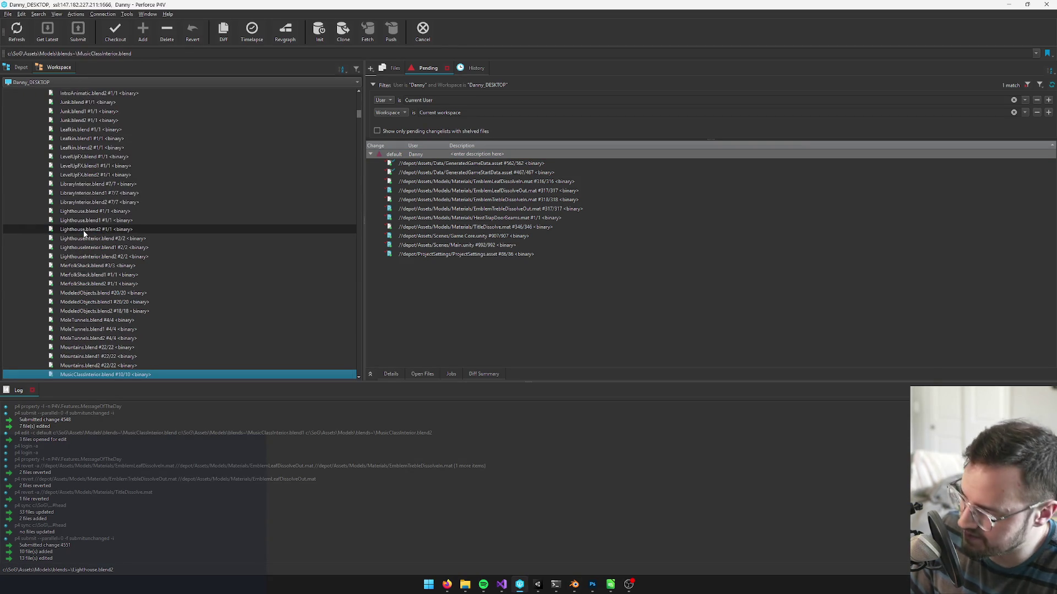
pyautogui.scroll(-4, 165, 248)
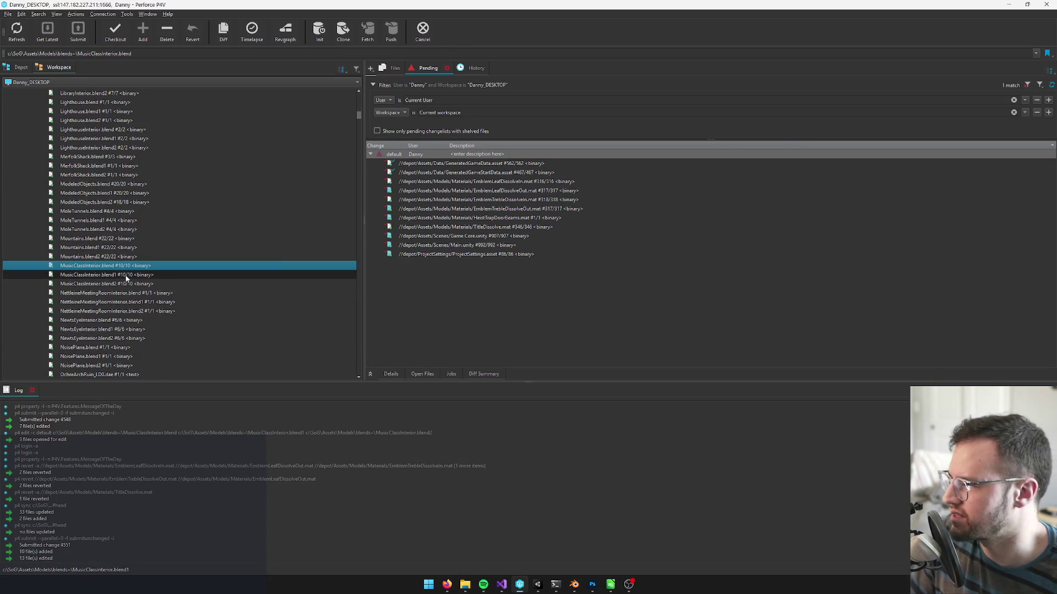
pyautogui.keyDown('shift'); pyautogui.click(113, 283); pyautogui.keyUp('shift')
pyautogui.moveTo(111, 276)
pyautogui.mouseDown()
pyautogui.moveTo(418, 190)
pyautogui.moveTo(447, 160)
pyautogui.mouseUp()
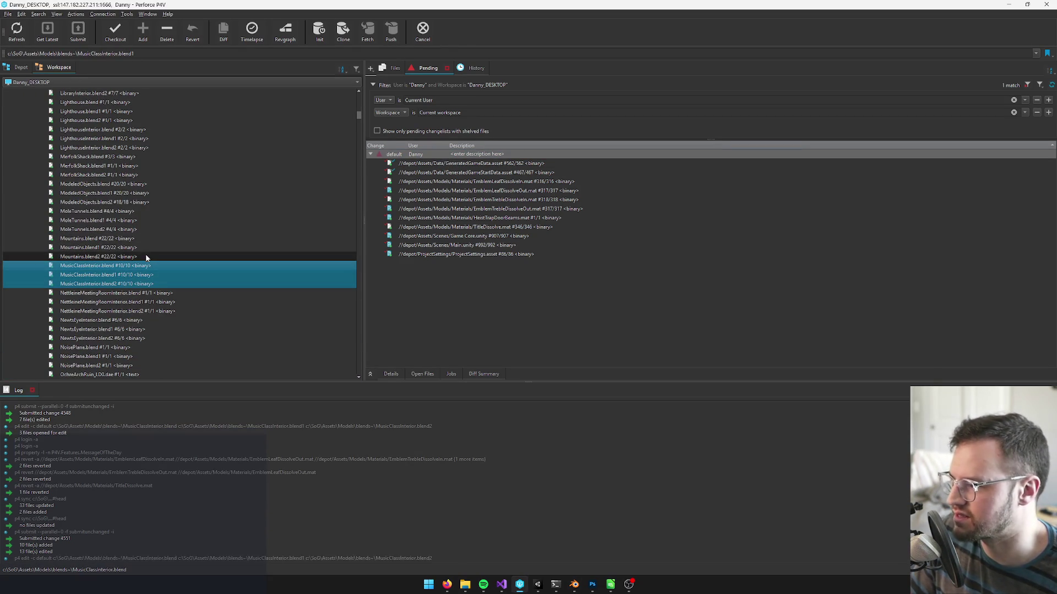
pyautogui.click(144, 246)
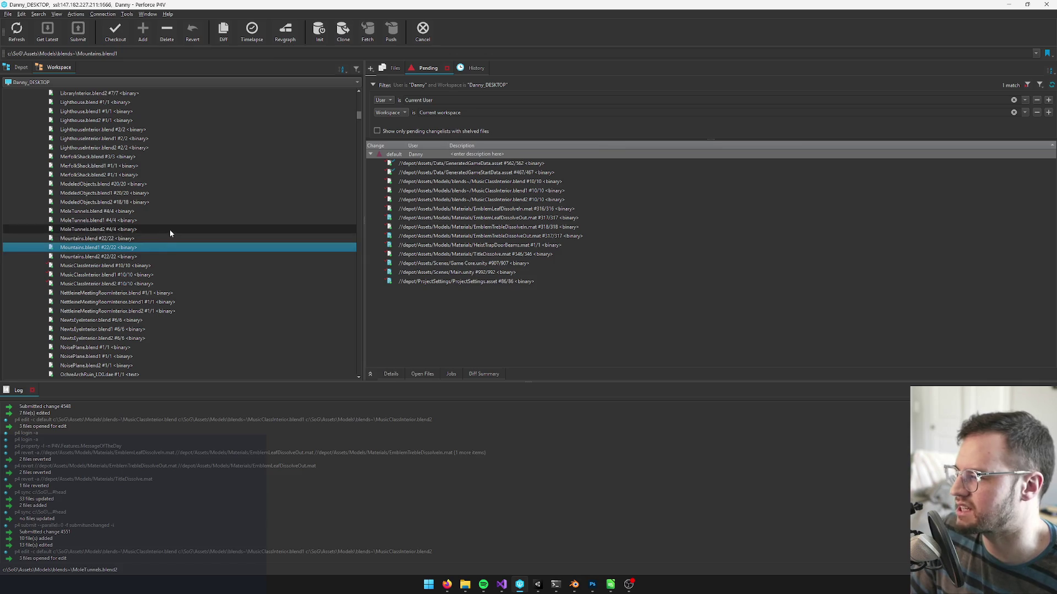
pyautogui.hotkey('alt', 'Tab')
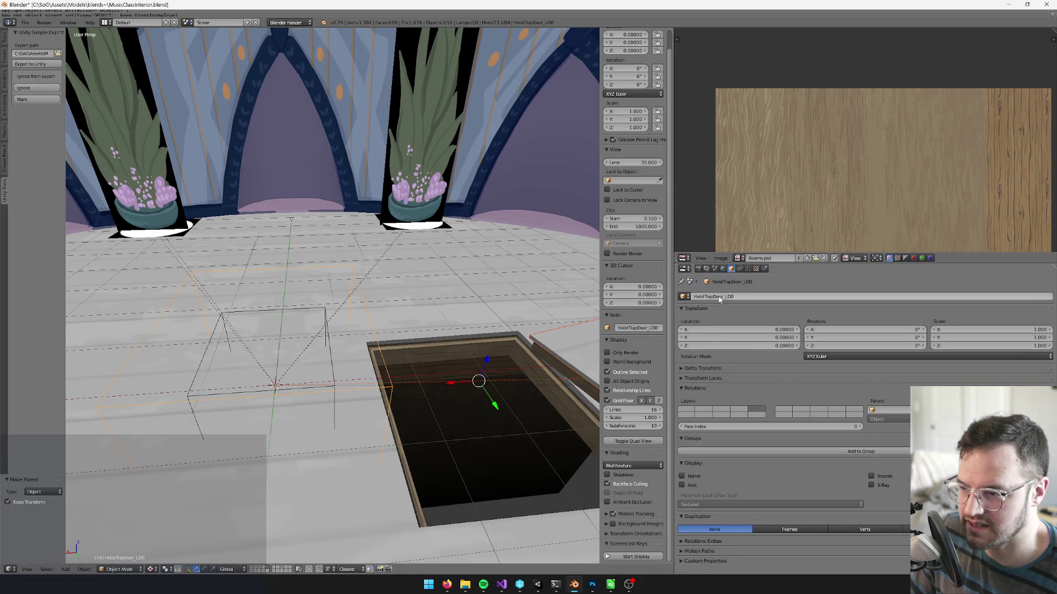
# Select the MusicClassInterior_LOD mesh in Blender and switch to the Unity Editor.
pyautogui.rightClick(287, 313)
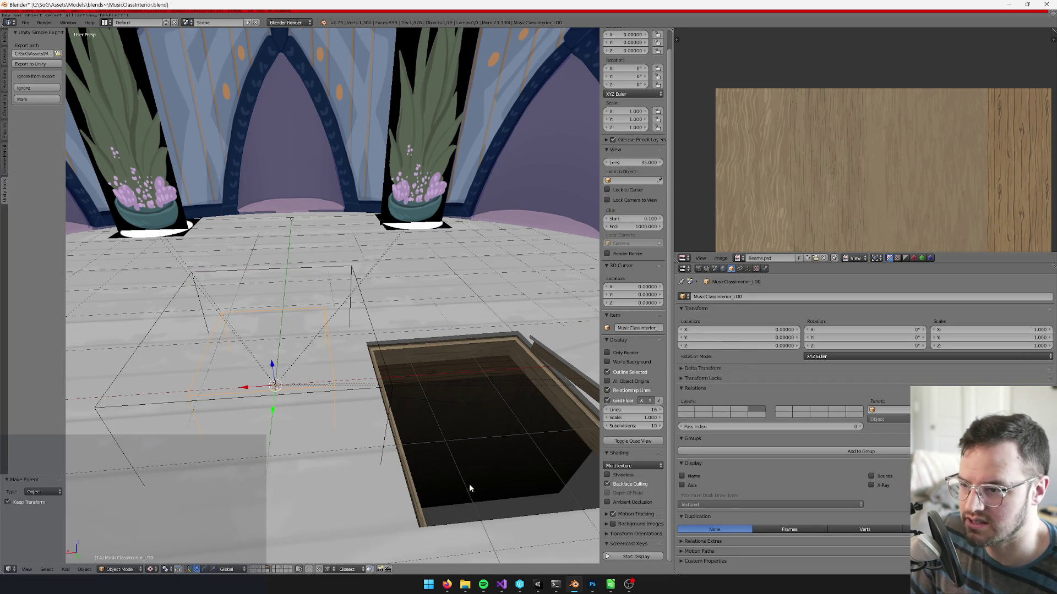
pyautogui.click(537, 585)
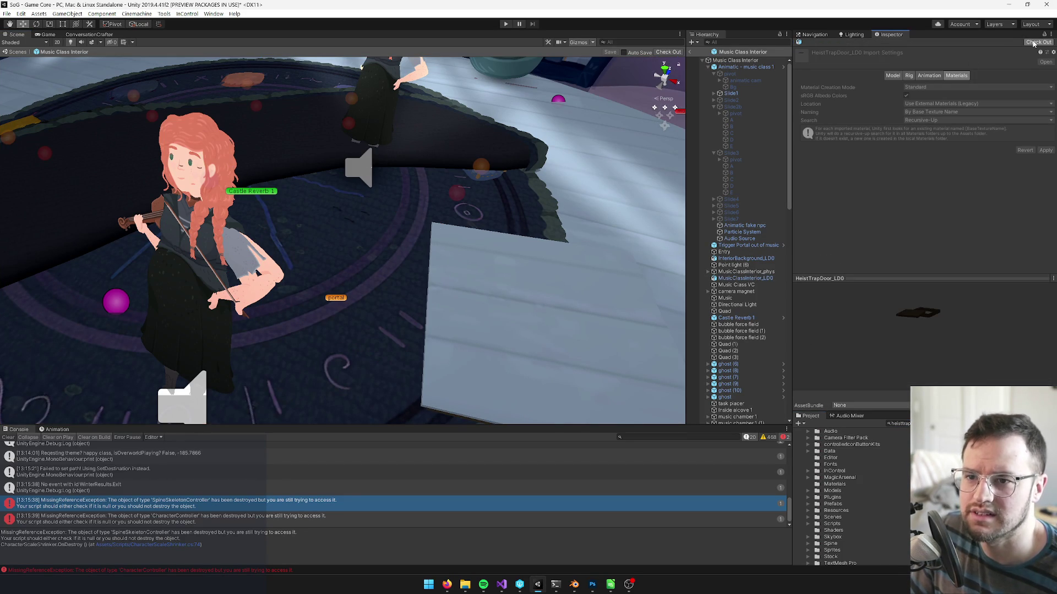
# Check out HeistTrapDoor_LOD0 and MusicClassInterior_LOD0 from the Inspector, then return to Blender.
pyautogui.click(1035, 42)
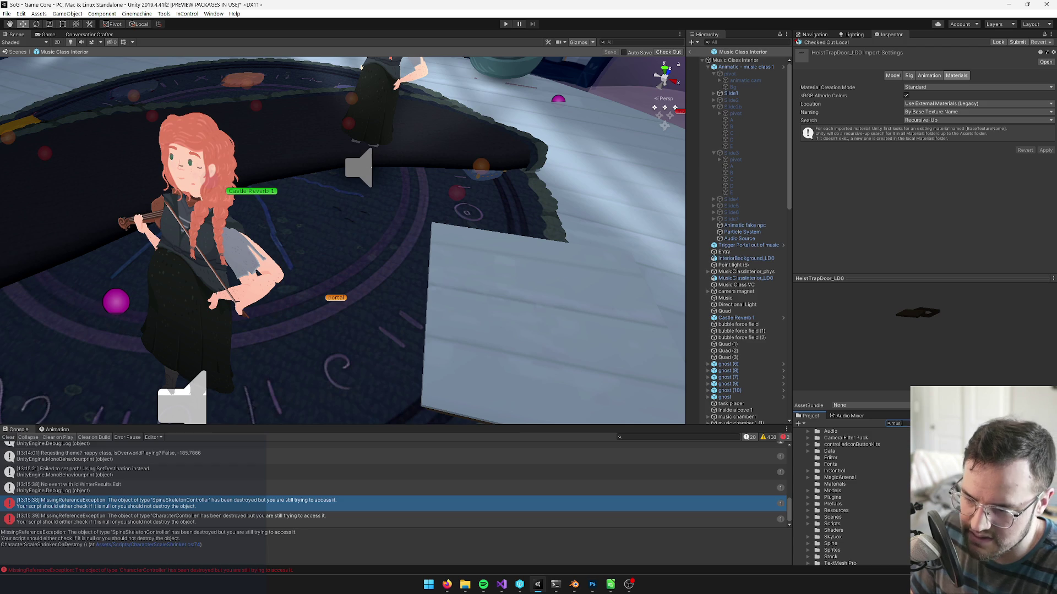
pyautogui.write('musiccla')
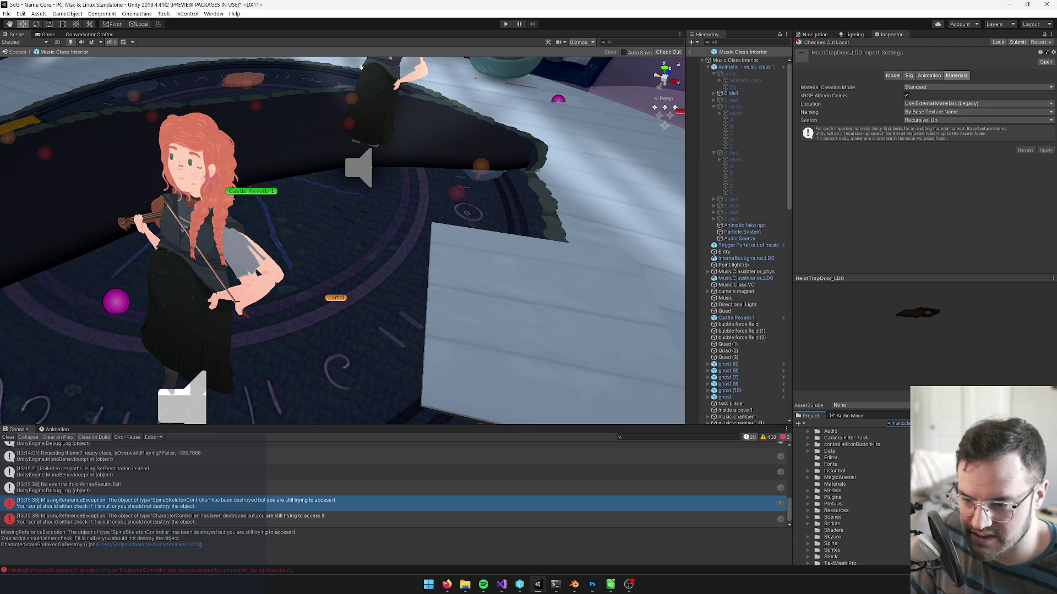
pyautogui.click(1034, 43)
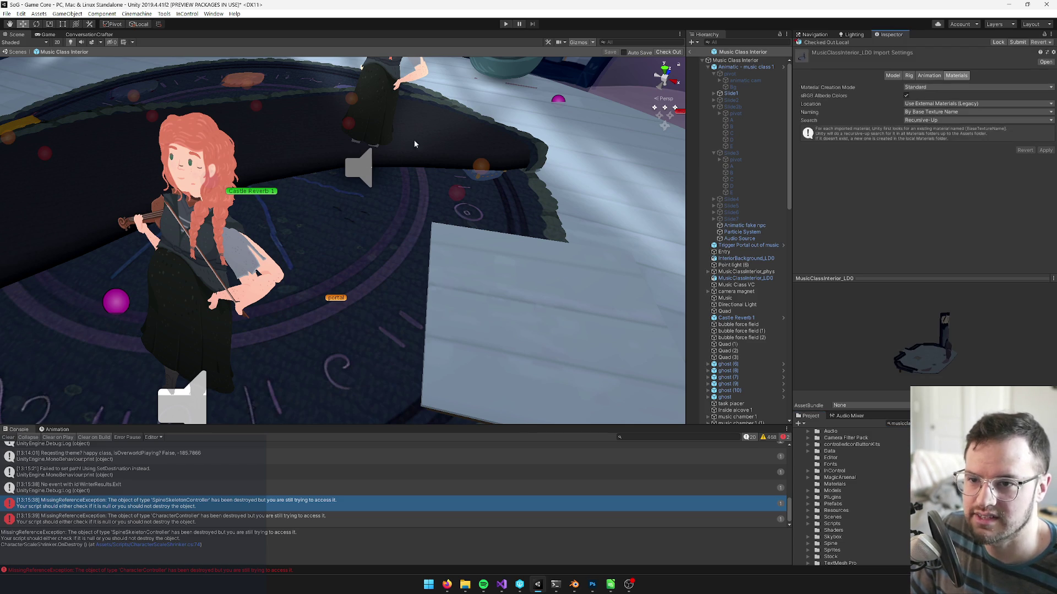
pyautogui.hotkey('alt', 'Tab')
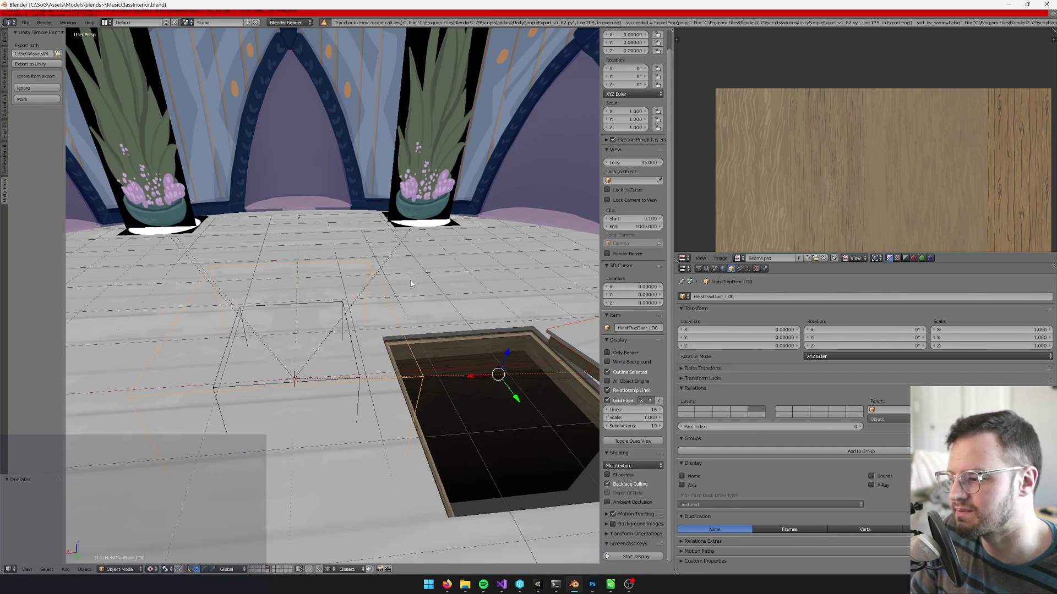
pyautogui.click(254, 569)
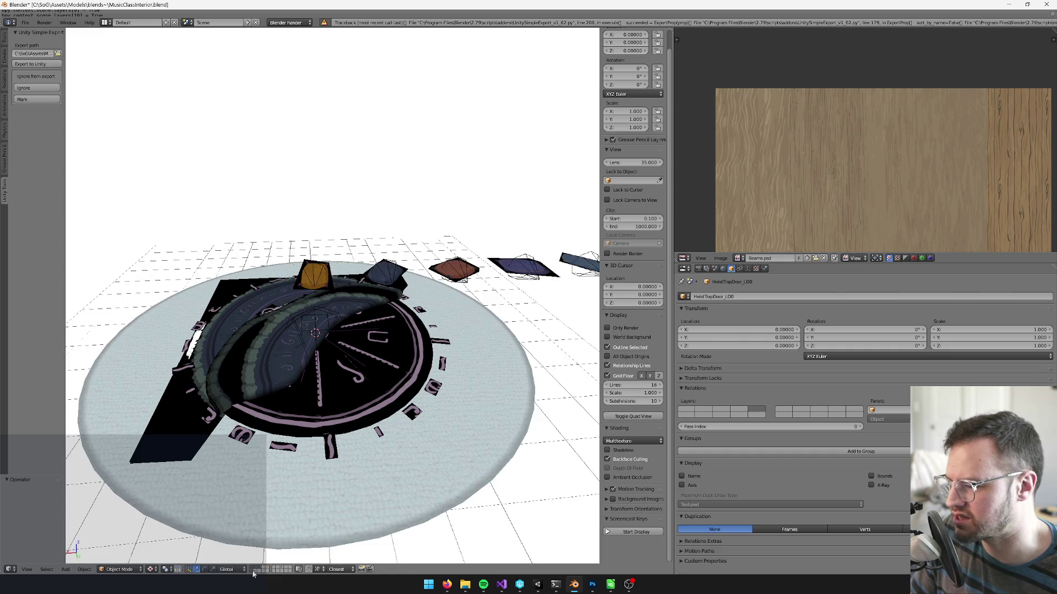
pyautogui.scroll(-2, 294, 514)
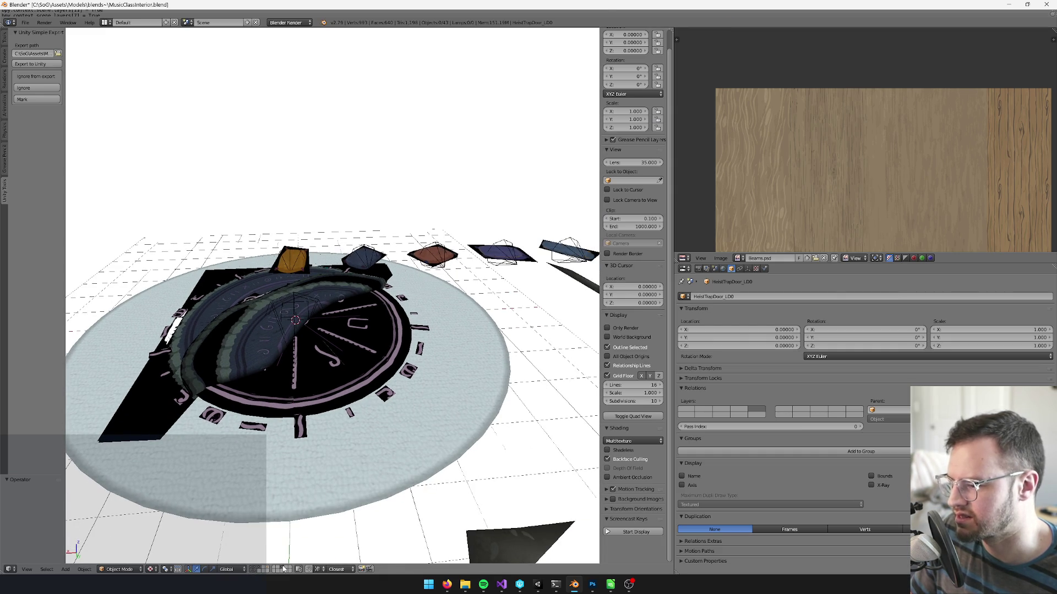
pyautogui.press('a')
pyautogui.press('space')
pyautogui.write('t')
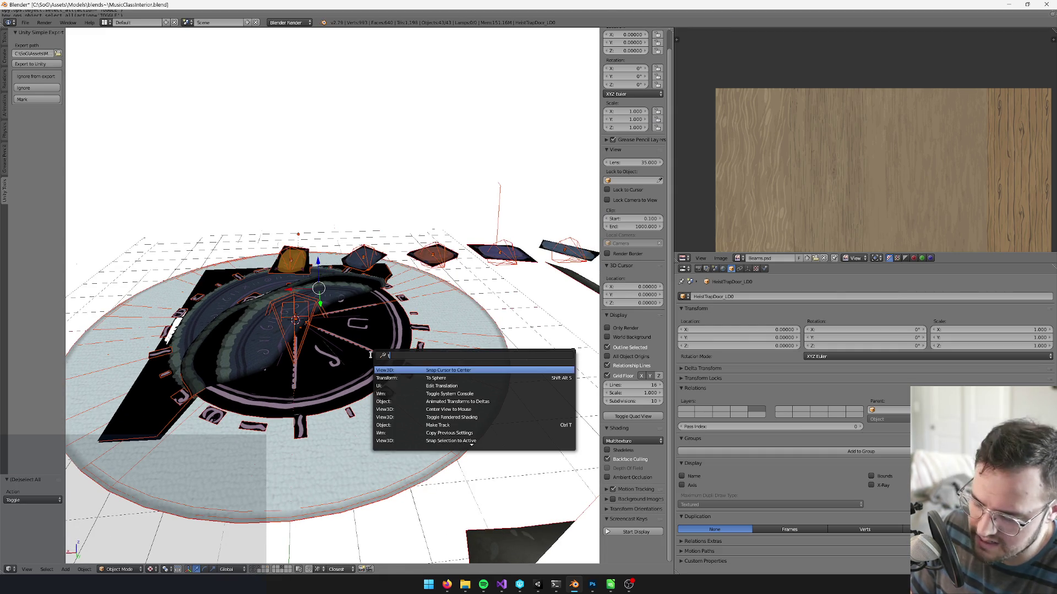
pyautogui.write('a')
pyautogui.click(304, 300)
pyautogui.press('a')
pyautogui.press('a')
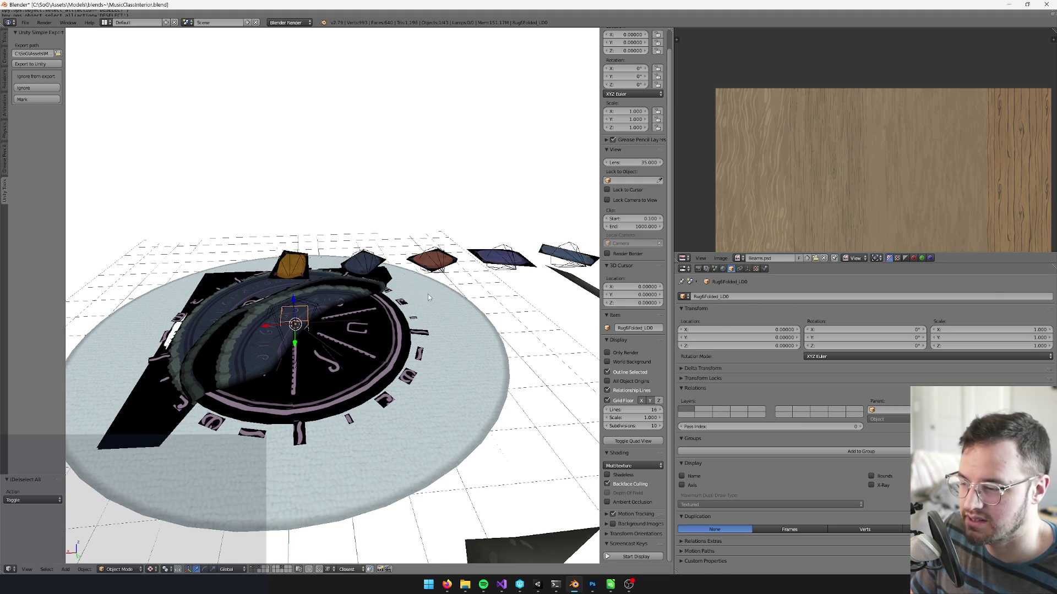
pyautogui.scroll(3, 457, 301)
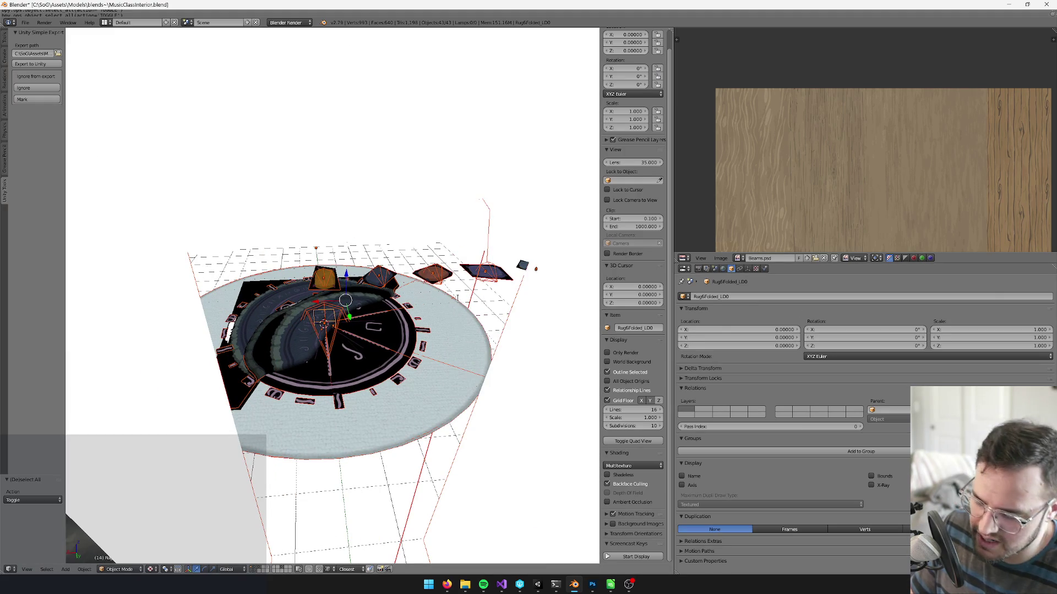
pyautogui.press('space')
pyautogui.write('to')
pyautogui.press('Escape')
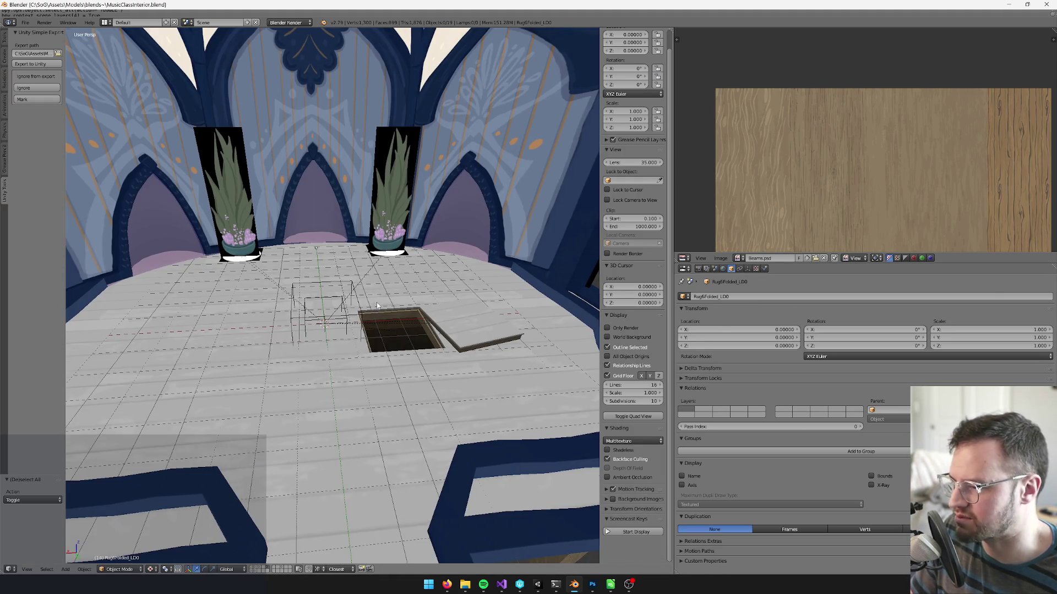
pyautogui.scroll(2, 390, 319)
pyautogui.scroll(-3, 389, 319)
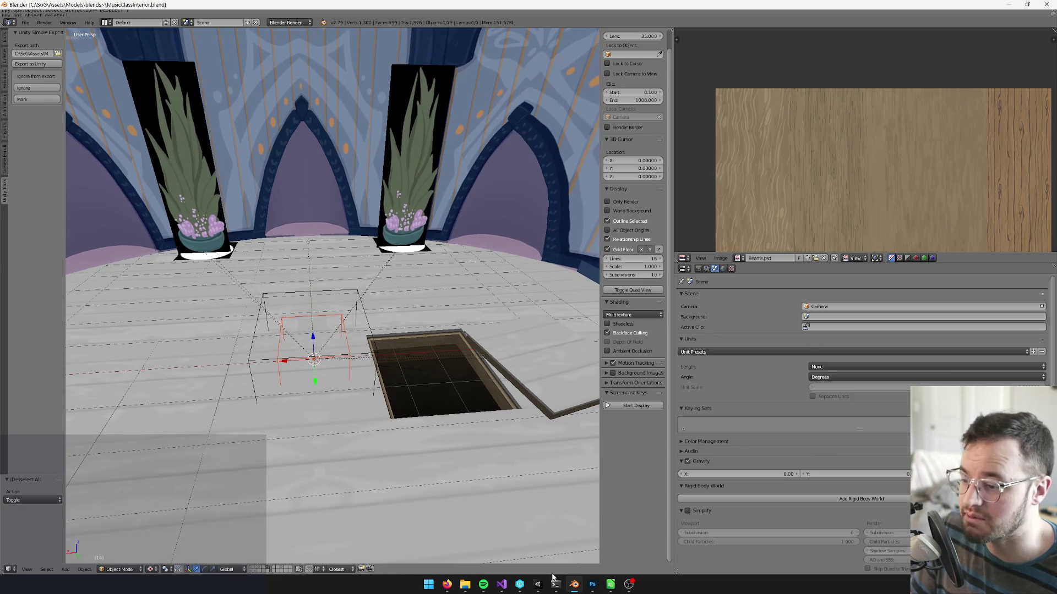
pyautogui.hotkey('alt', 'Tab')
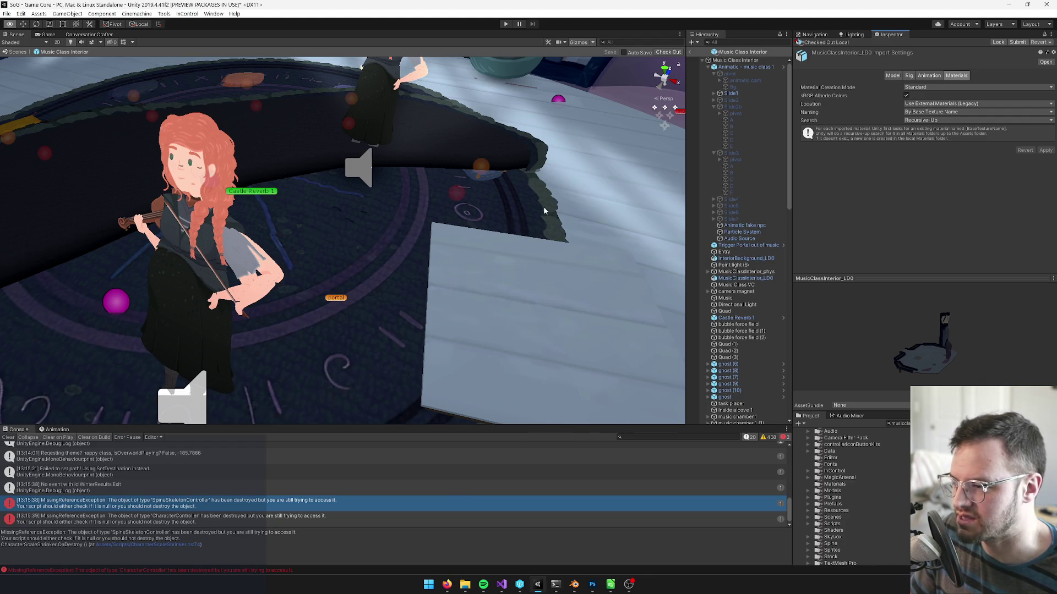
# Inspect the heist trap door and Class Area - Winter, then exit the prefab to Exterior World.
pyautogui.click(461, 257)
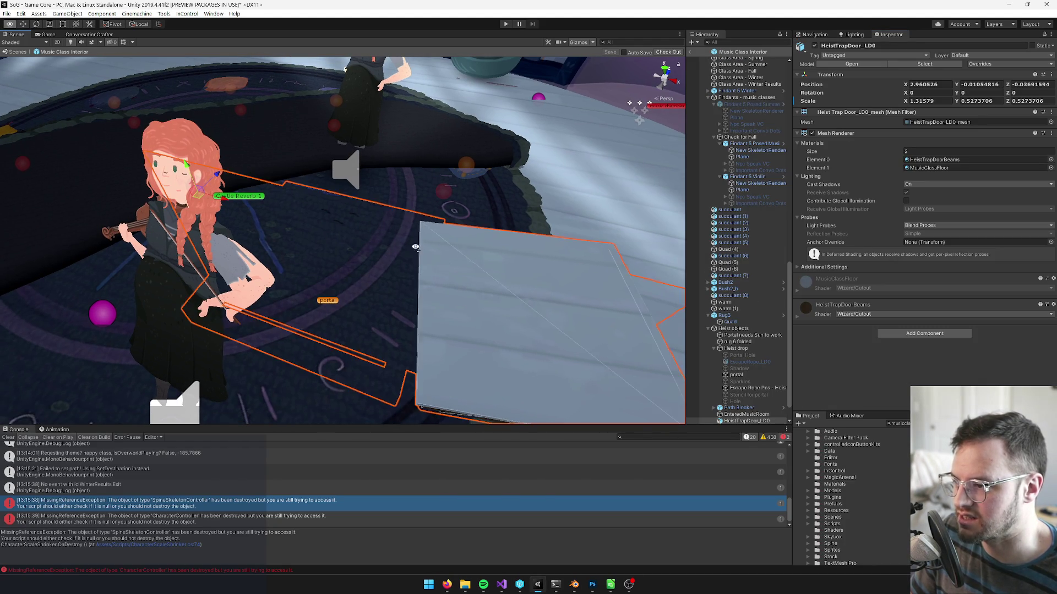
pyautogui.scroll(-10, 407, 257)
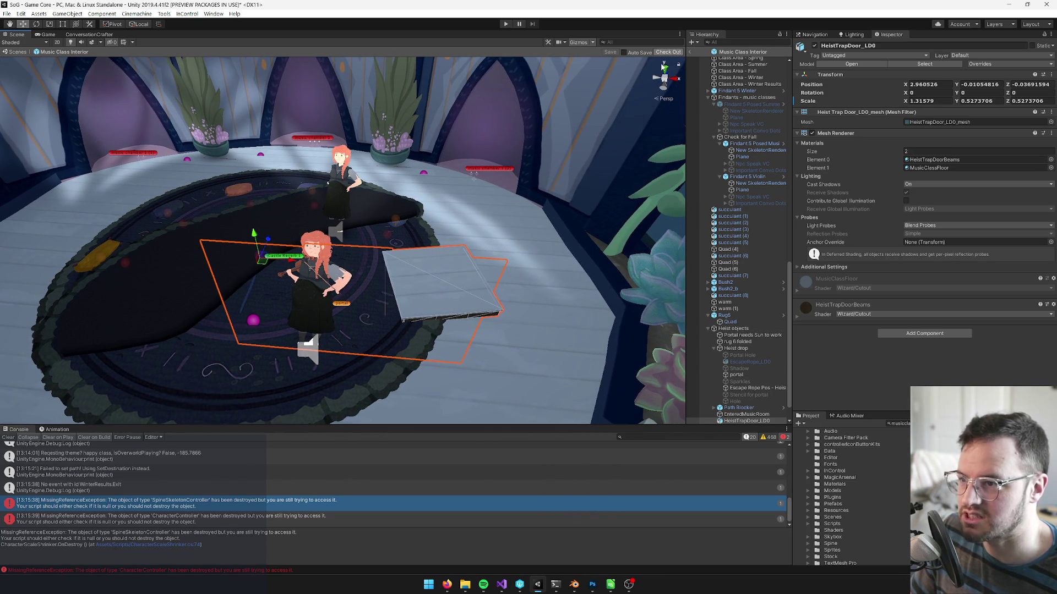
pyautogui.click(716, 77)
pyautogui.scroll(10, 739, 165)
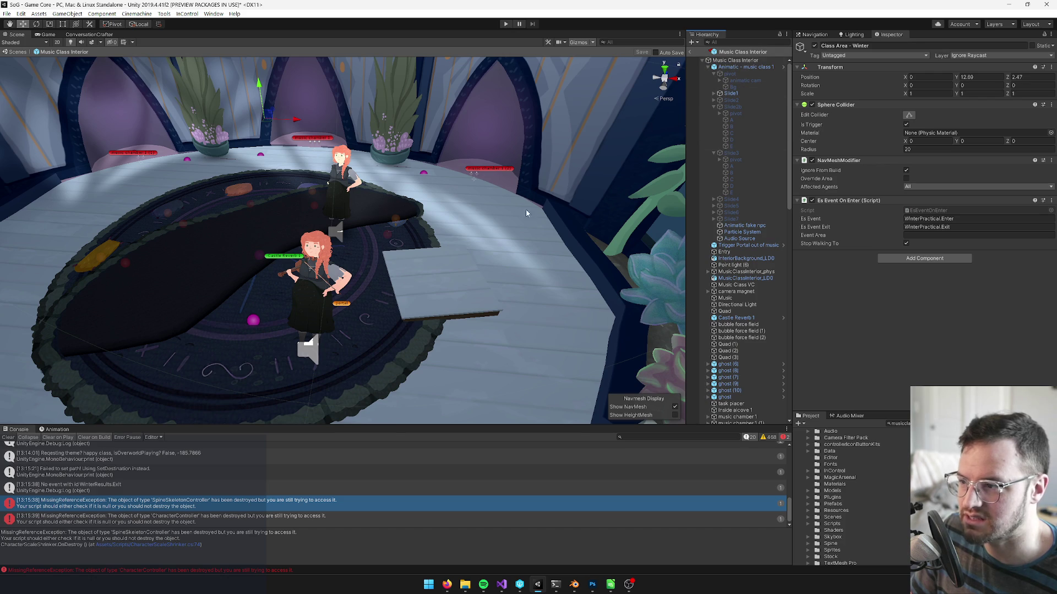
pyautogui.click(690, 53)
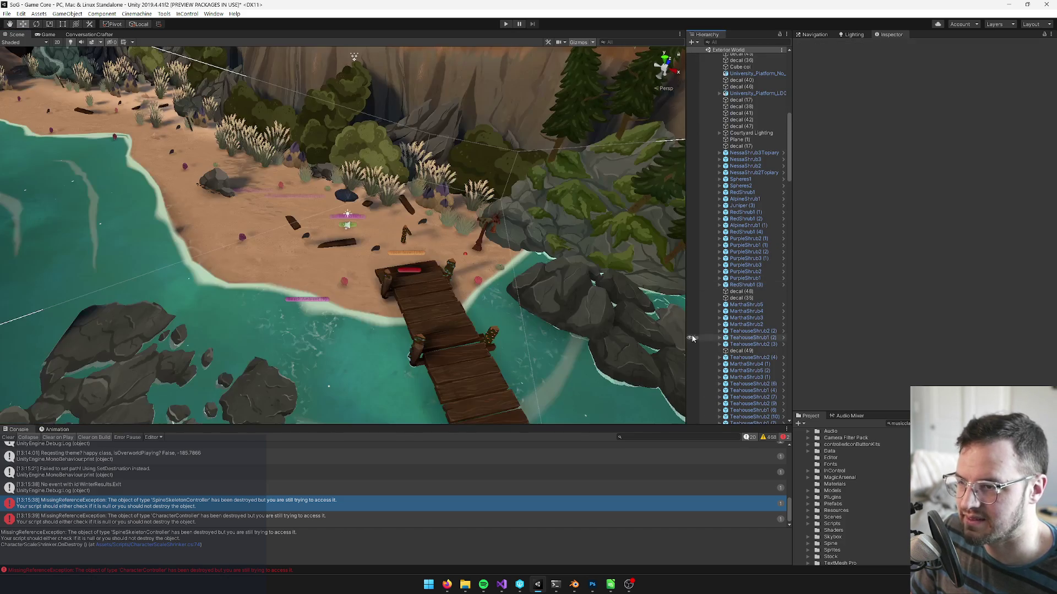
# Show the Game view, clear the console log, and enter play mode.
pyautogui.moveTo(181, 192); pyautogui.dragTo(148, 196)
pyautogui.click(54, 34)
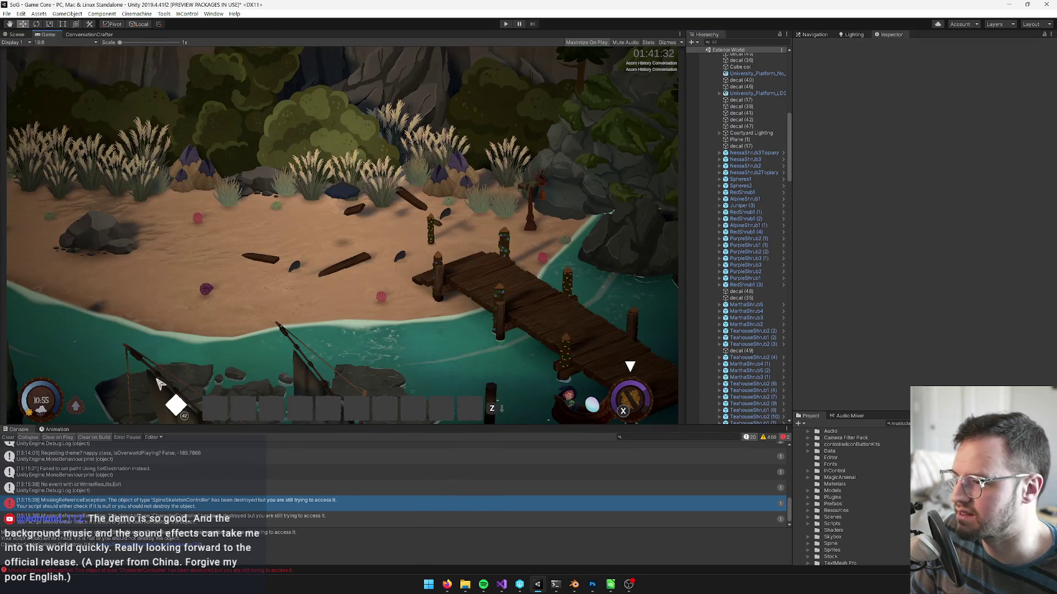
pyautogui.click(15, 438)
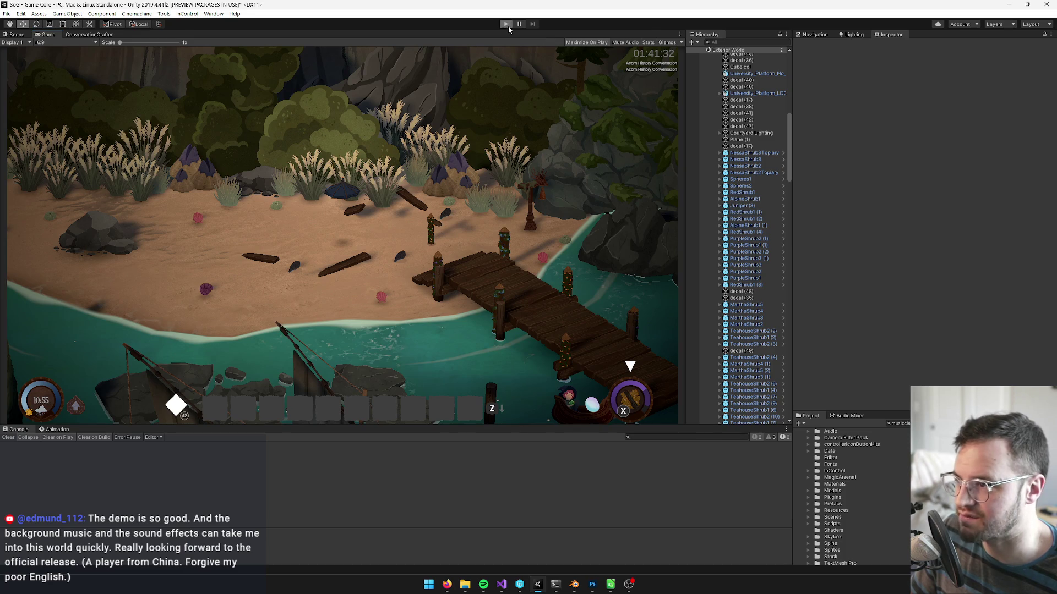
pyautogui.click(506, 25)
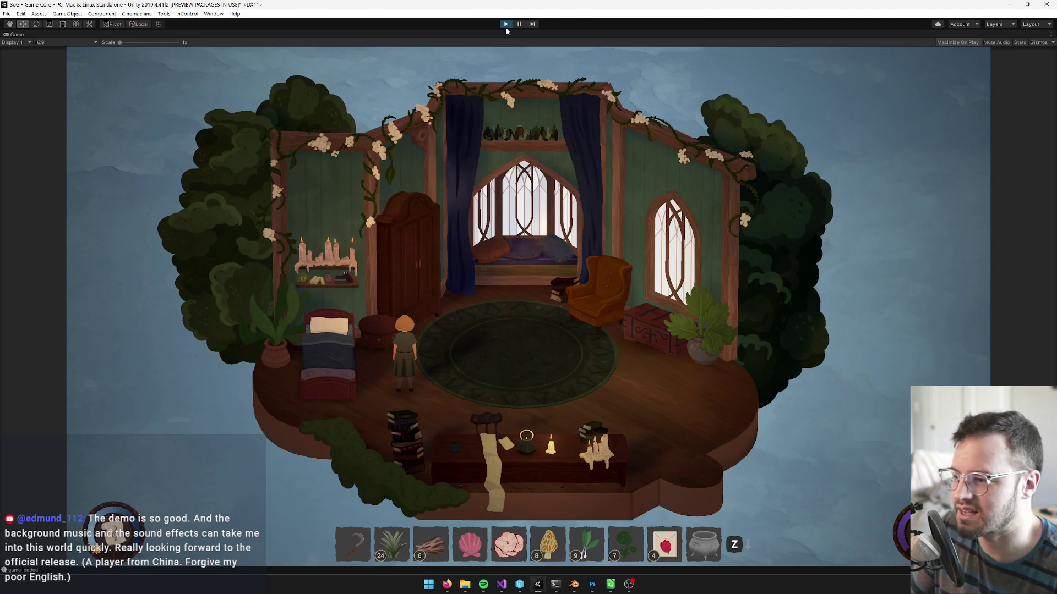
# Walk to Clover, accept her coffee with 'Yes, please.', browse a topic and say 'See you.'.
pyautogui.press('d')
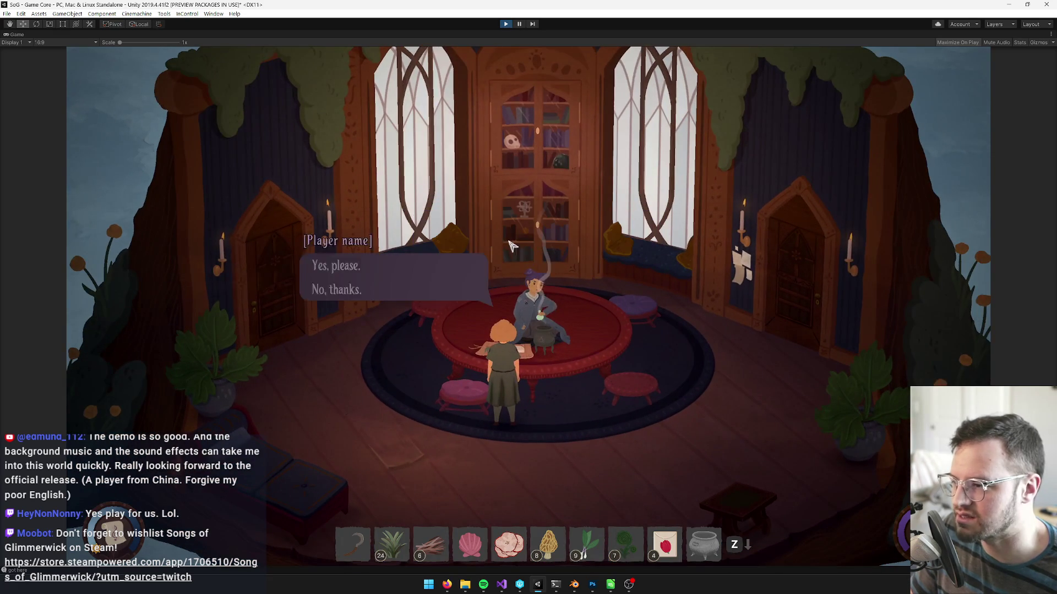
pyautogui.click(278, 269)
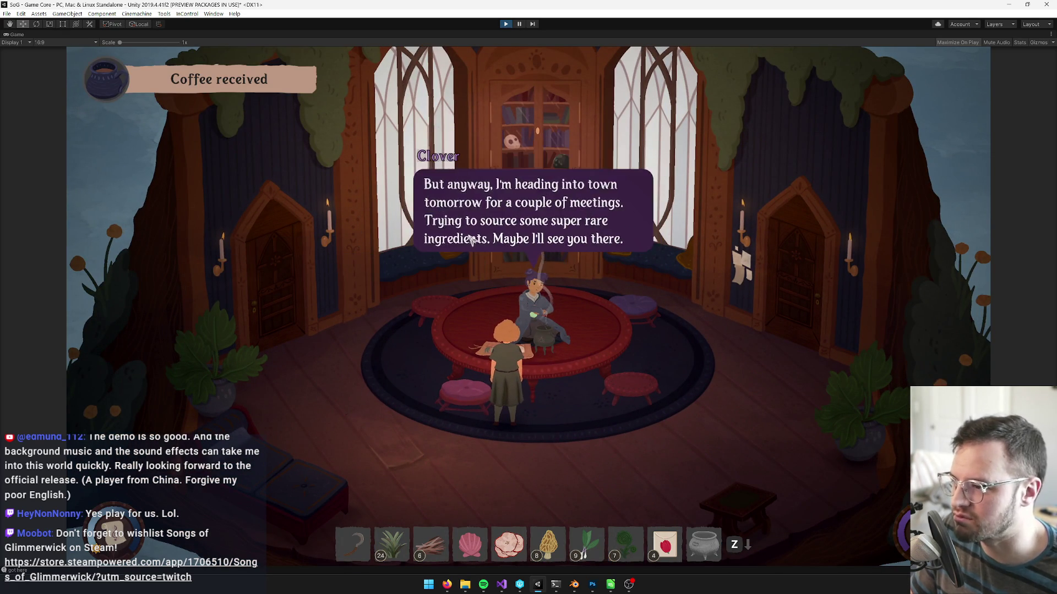
pyautogui.click(352, 266)
pyautogui.click(330, 289)
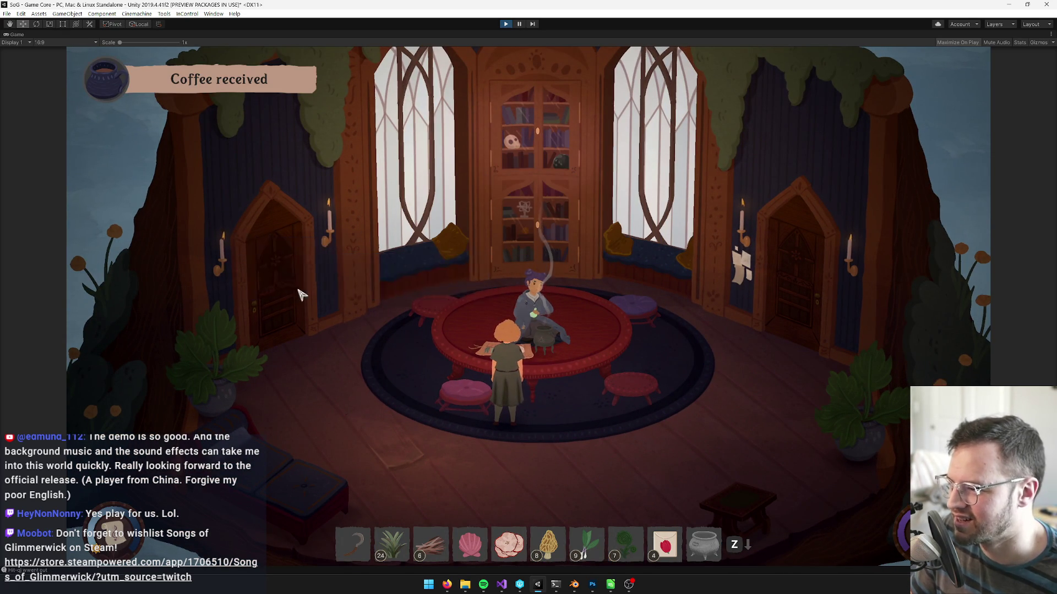
pyautogui.click(283, 290)
# Walk out of the room and up the staircase to the balcony landing.
pyautogui.press('s')
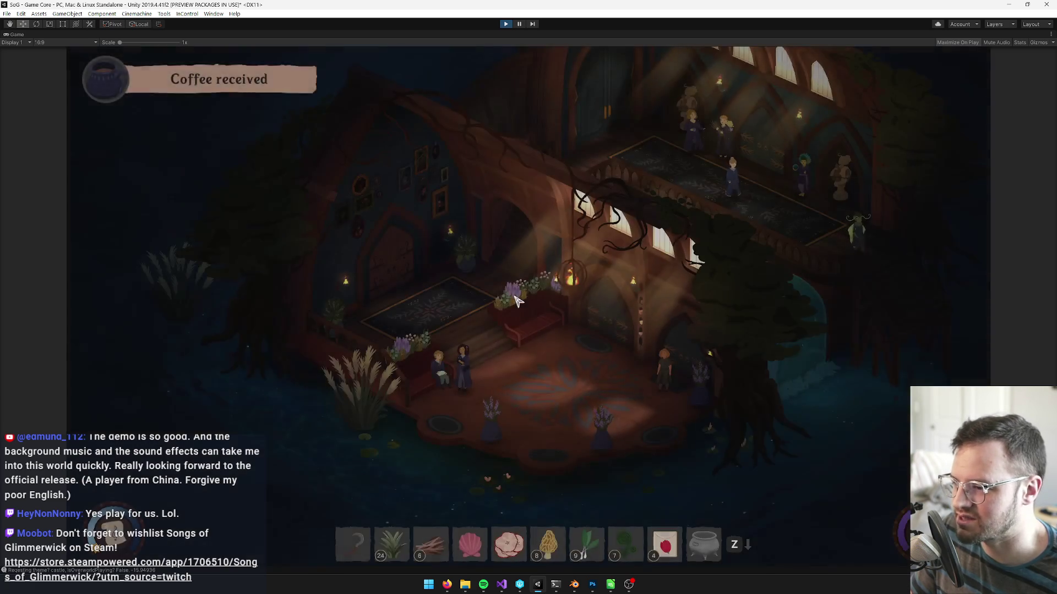
pyautogui.press('w')
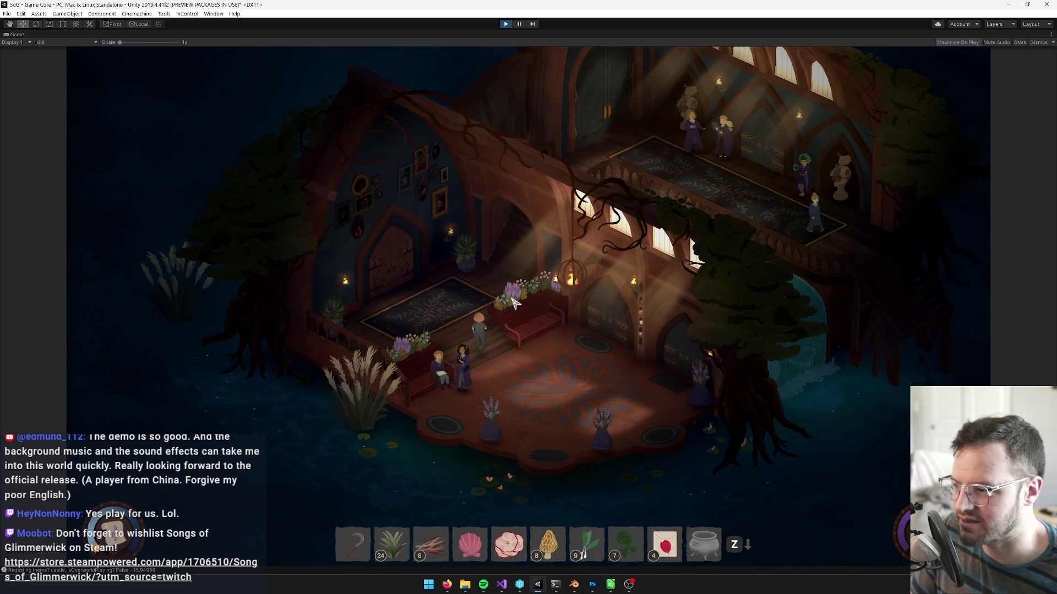
pyautogui.press('w')
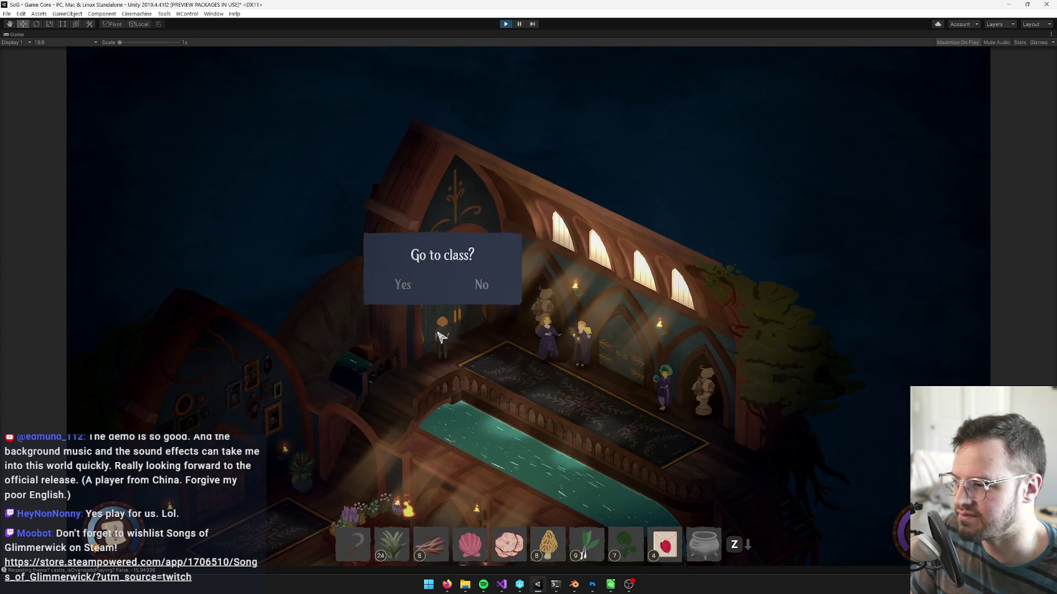
# Answer Yes to 'Go to class?' and advance through Professor Linnea's opening lines.
pyautogui.click(404, 283)
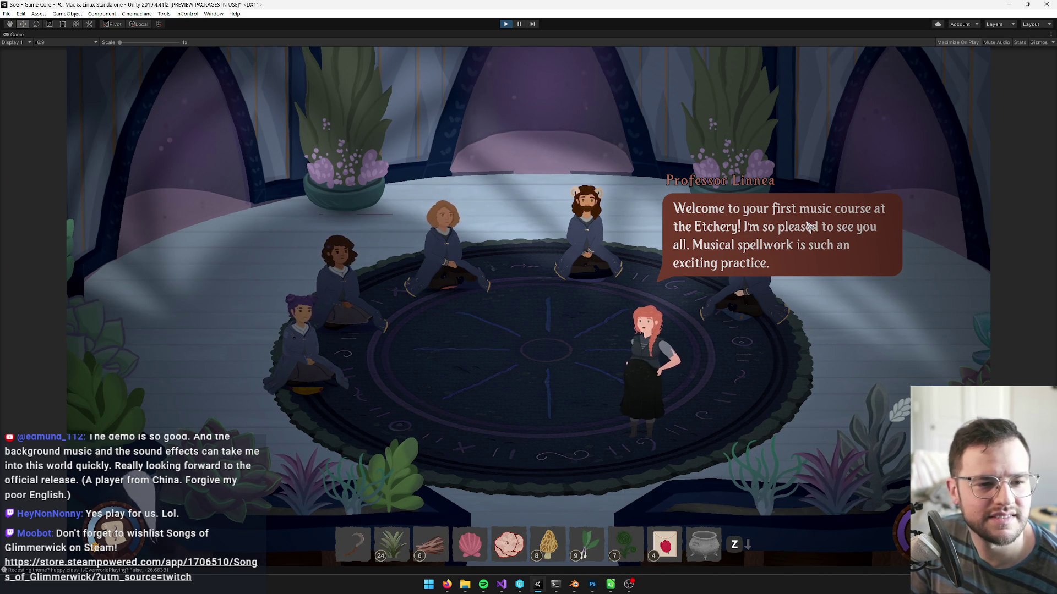
pyautogui.press('space')
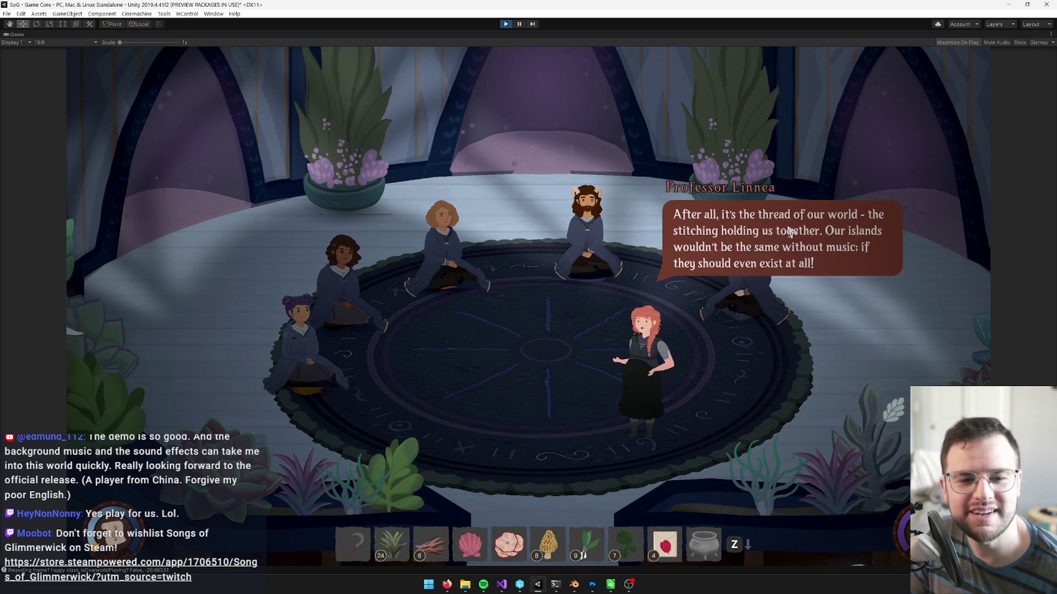
pyautogui.press('space')
pyautogui.press('space')
pyautogui.press('space')
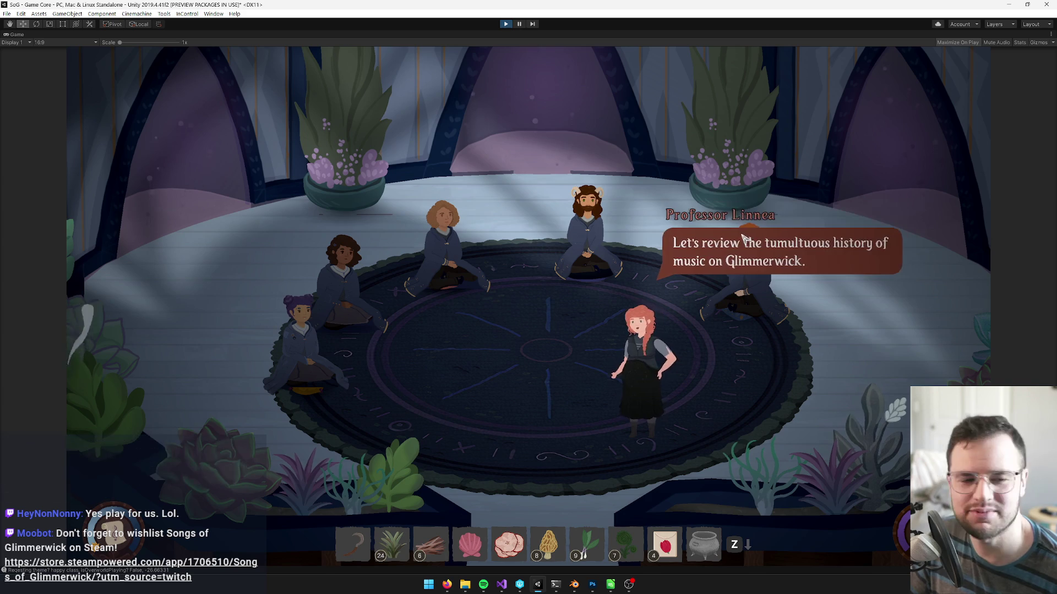
pyautogui.press('space')
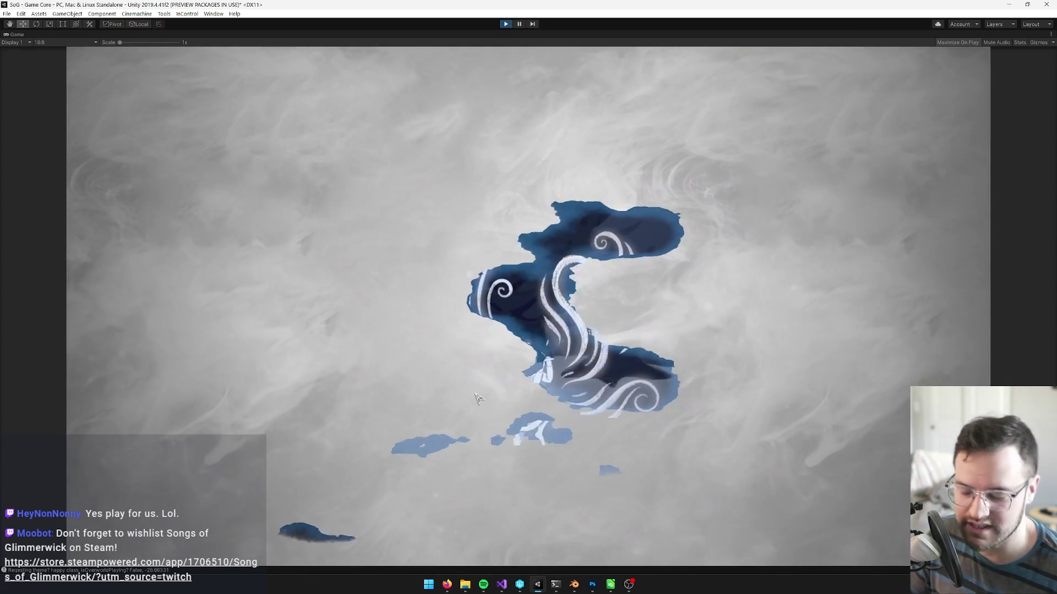
# Lower the system volume and advance through the first history cutscene captions.
pyautogui.press('XF86AudioLowerVolume')
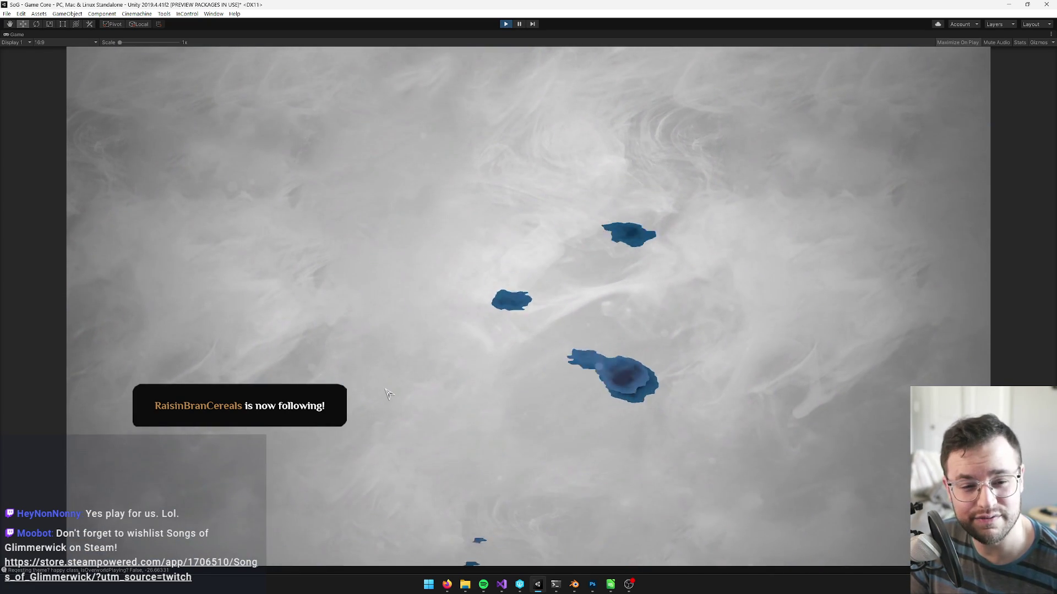
pyautogui.click(387, 394)
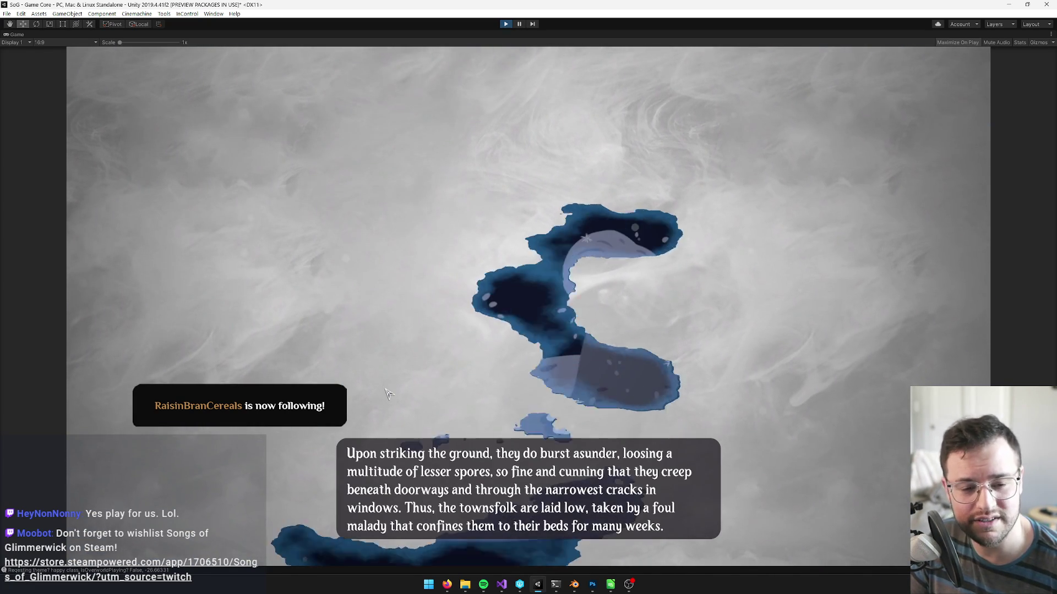
pyautogui.click(429, 414)
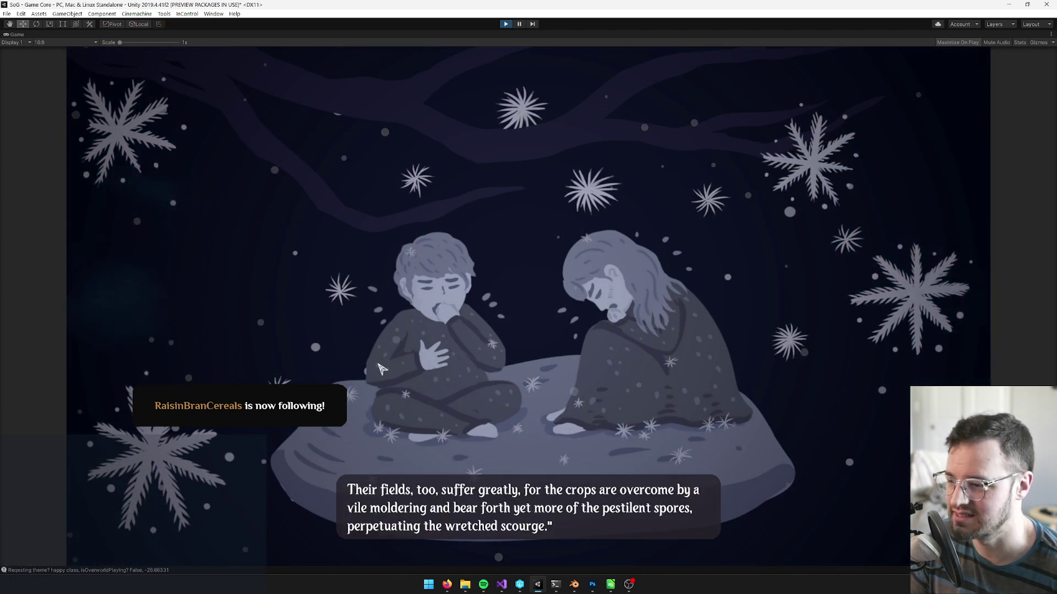
pyautogui.click(495, 429)
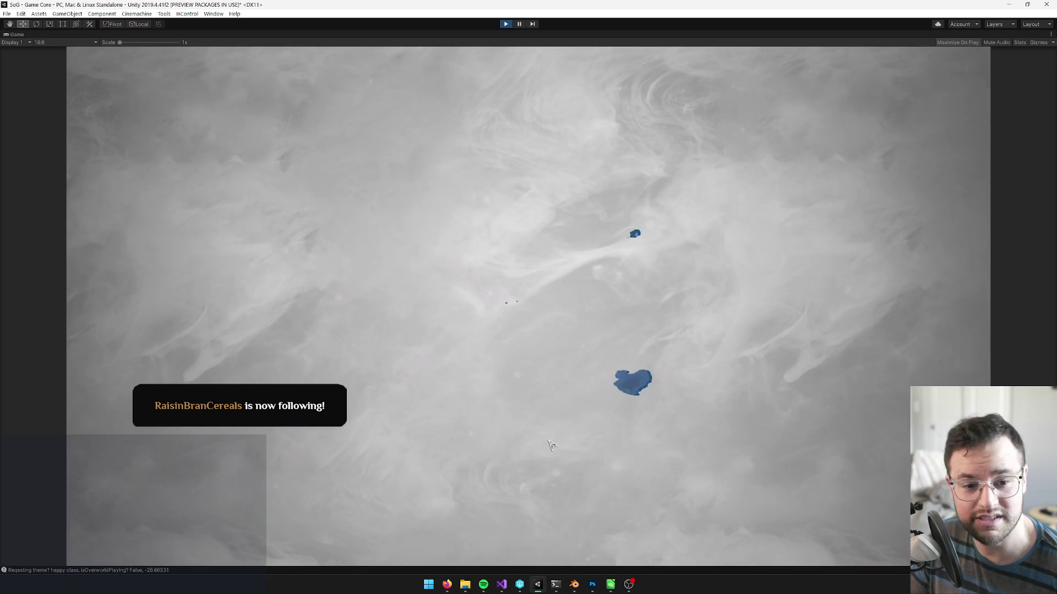
pyautogui.click(386, 433)
pyautogui.click(396, 434)
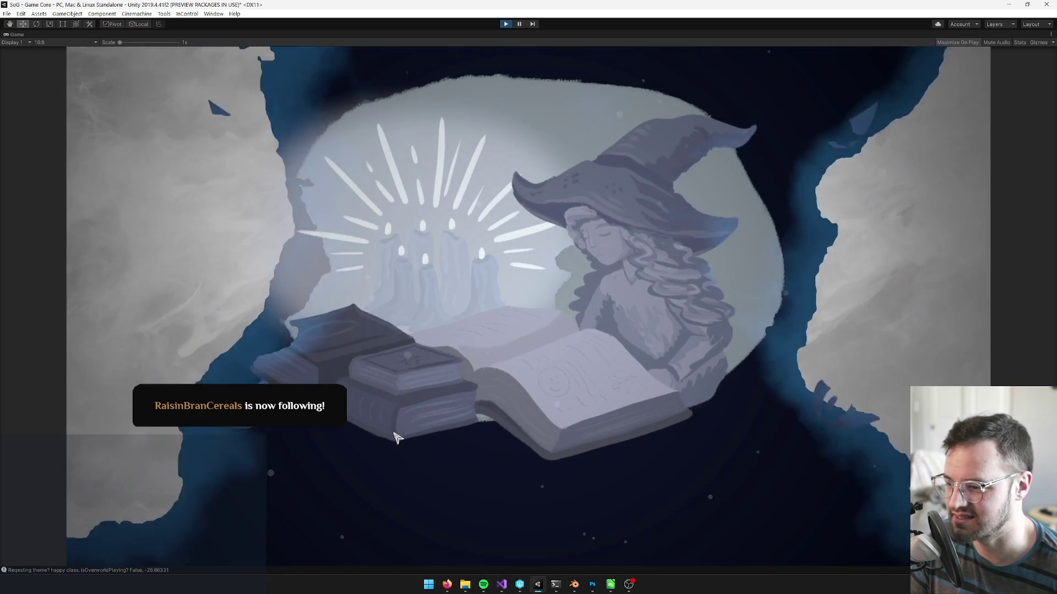
pyautogui.click(565, 412)
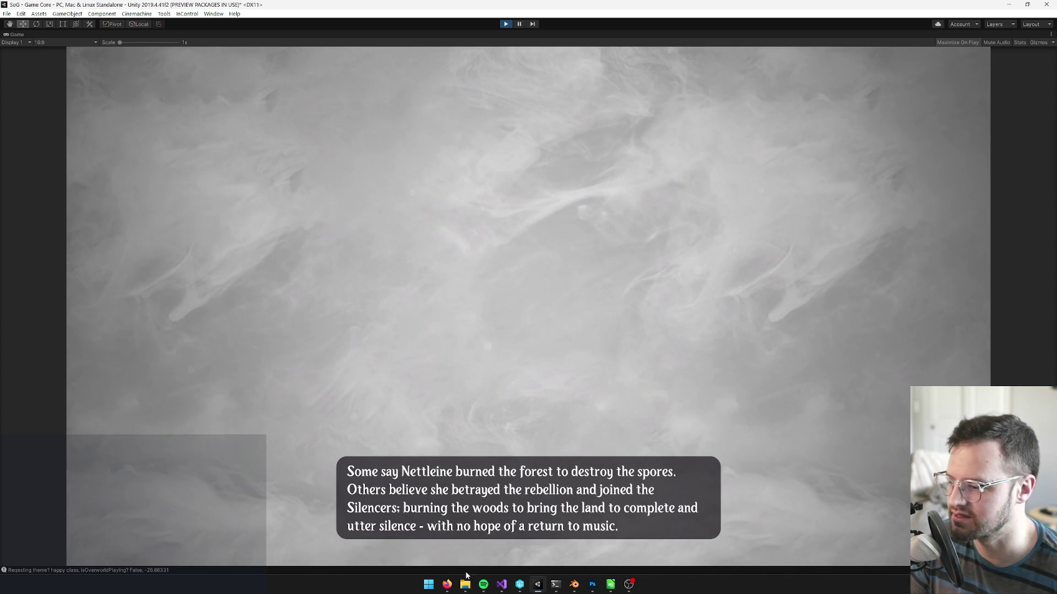
# Check the Trello board window from the taskbar.
pyautogui.moveTo(447, 585)
pyautogui.moveTo(381, 534)
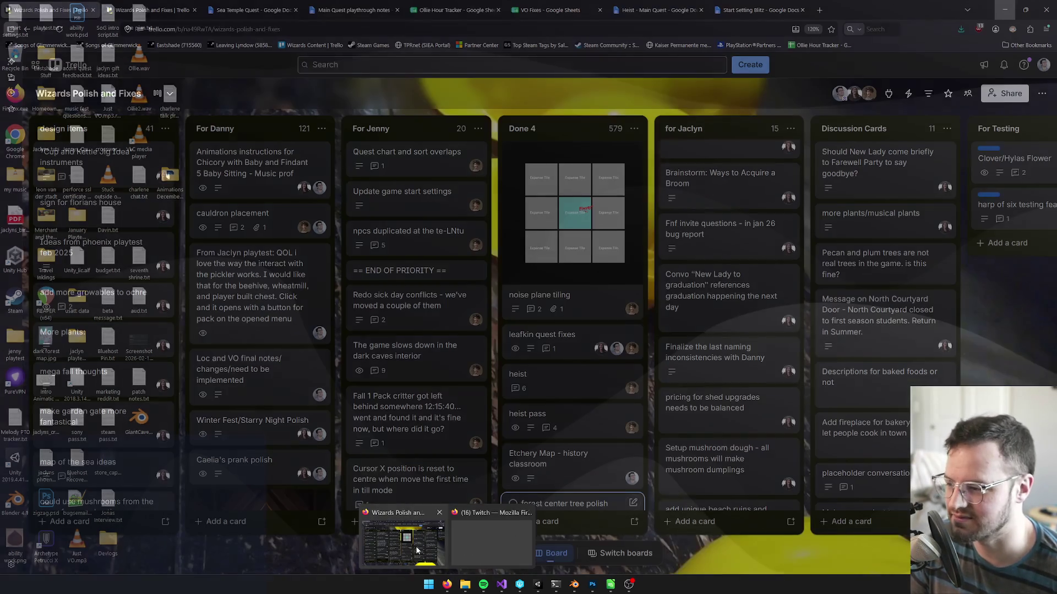
pyautogui.click(405, 550)
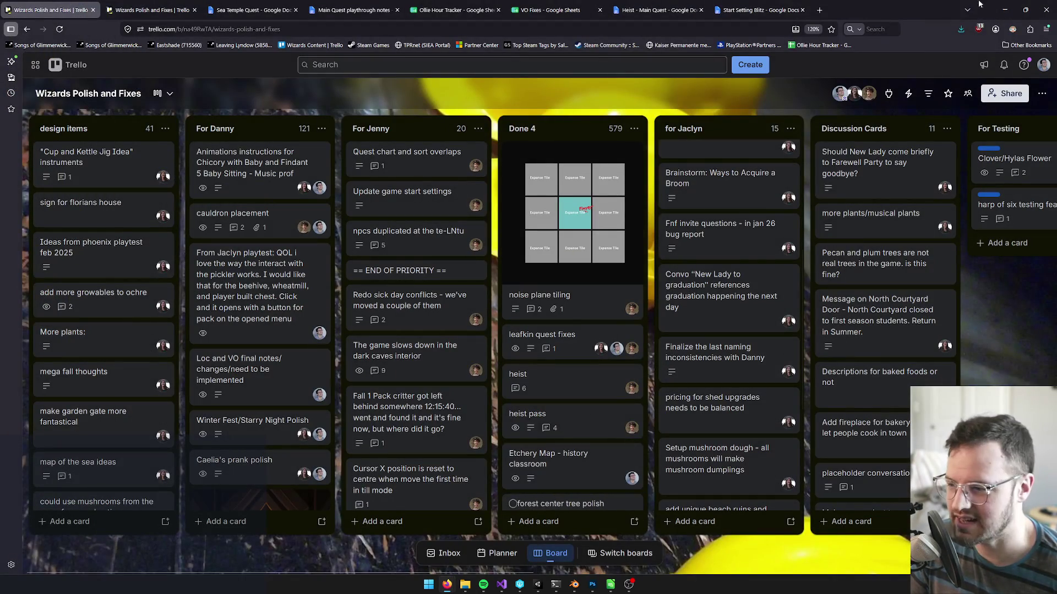
pyautogui.moveTo(447, 584)
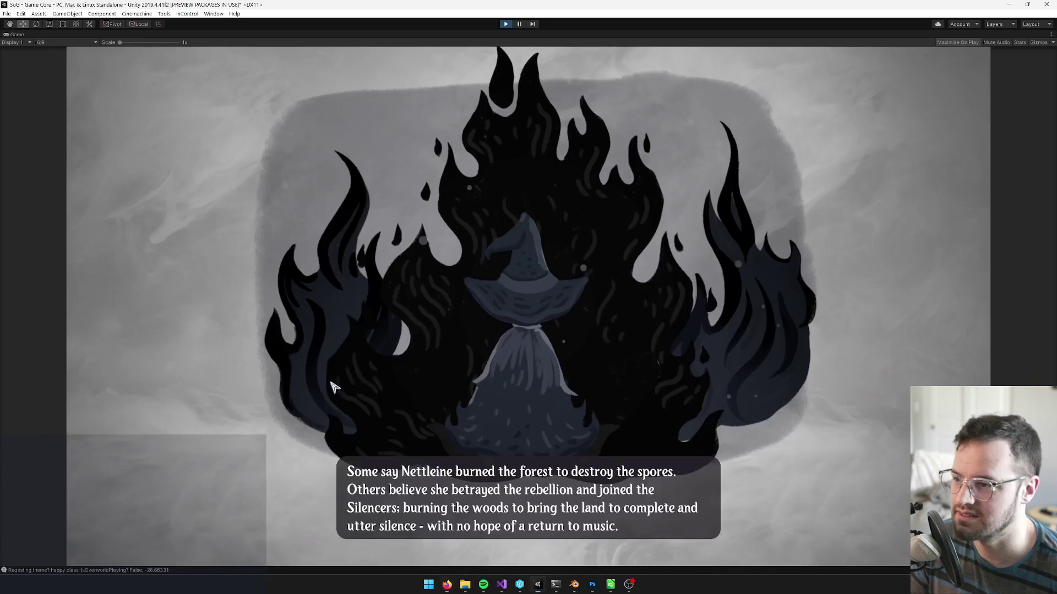
# Click through the remaining captions back to the classroom, lowering the volume again.
pyautogui.click(438, 400)
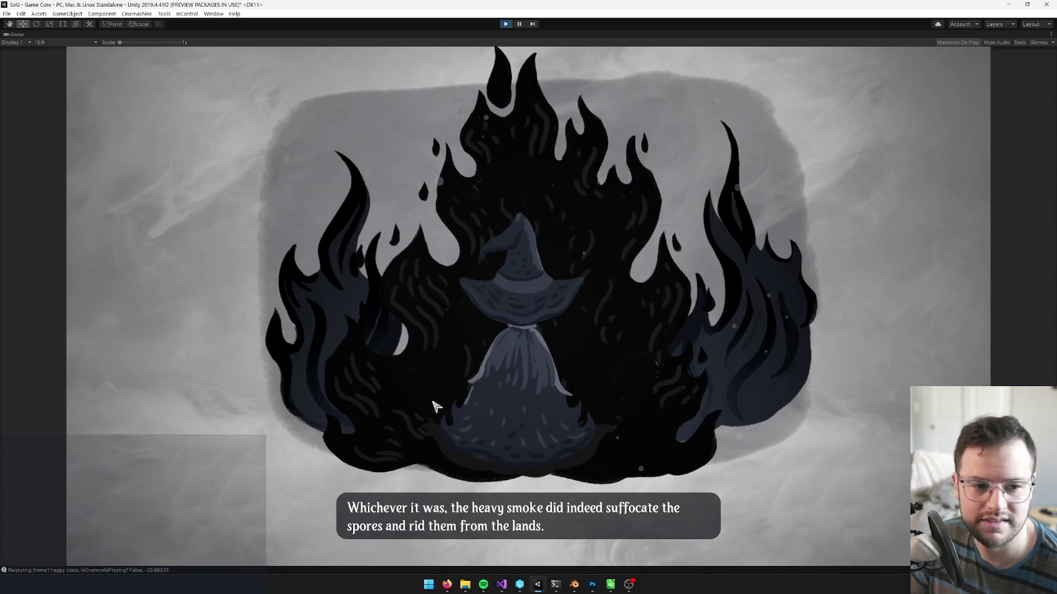
pyautogui.click(439, 401)
pyautogui.click(438, 400)
pyautogui.click(434, 396)
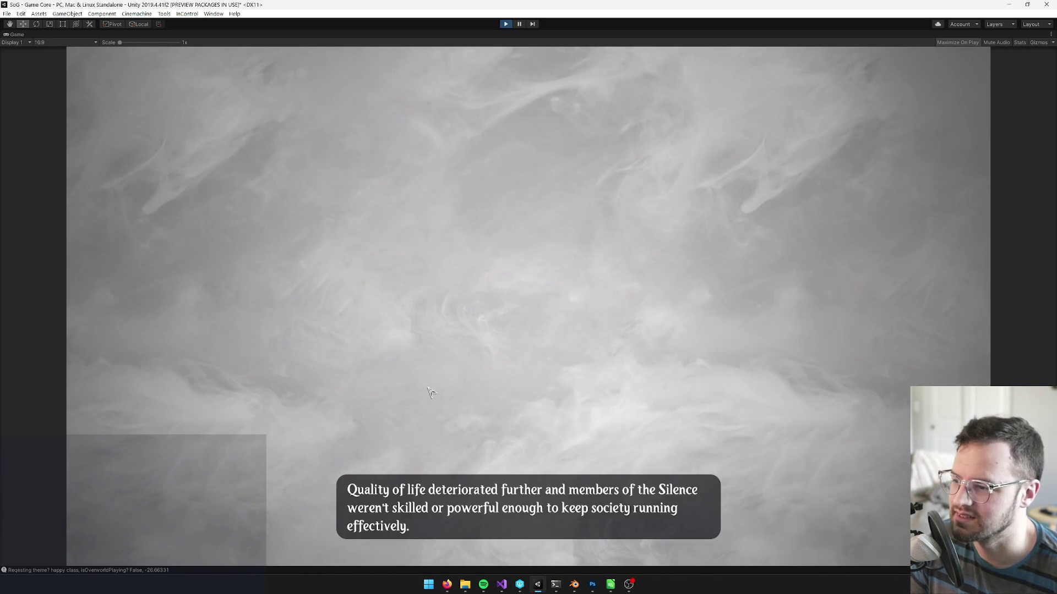
pyautogui.click(443, 421)
pyautogui.click(453, 449)
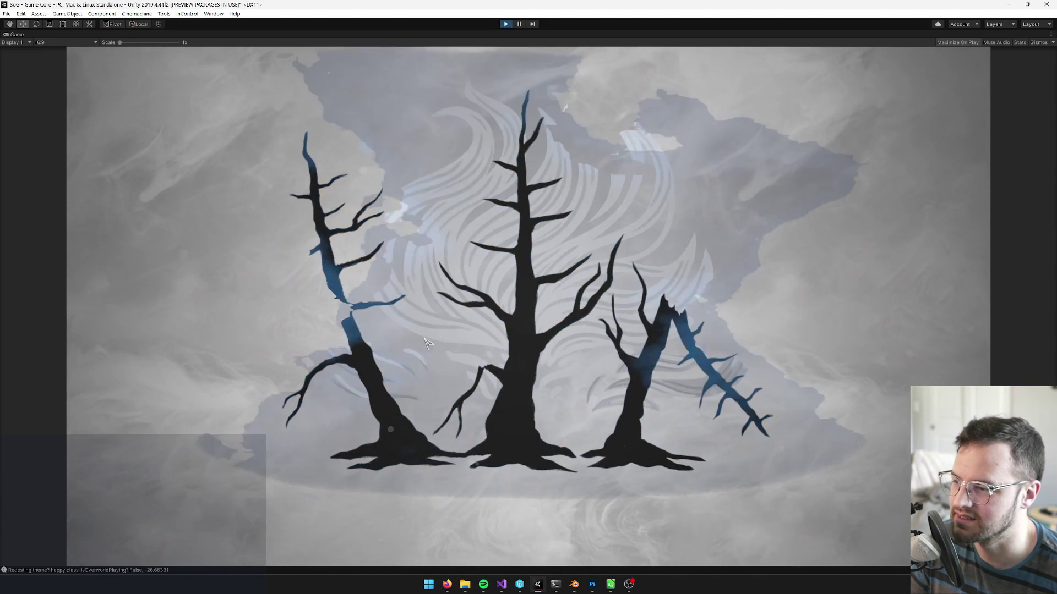
pyautogui.click(419, 422)
pyautogui.click(422, 425)
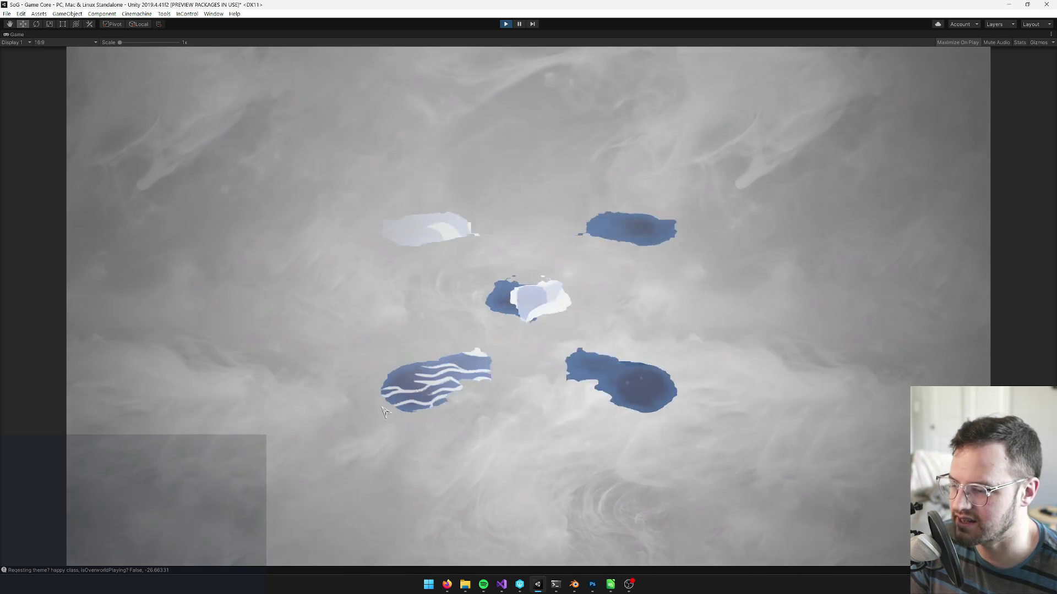
pyautogui.press('XF86AudioLowerVolume')
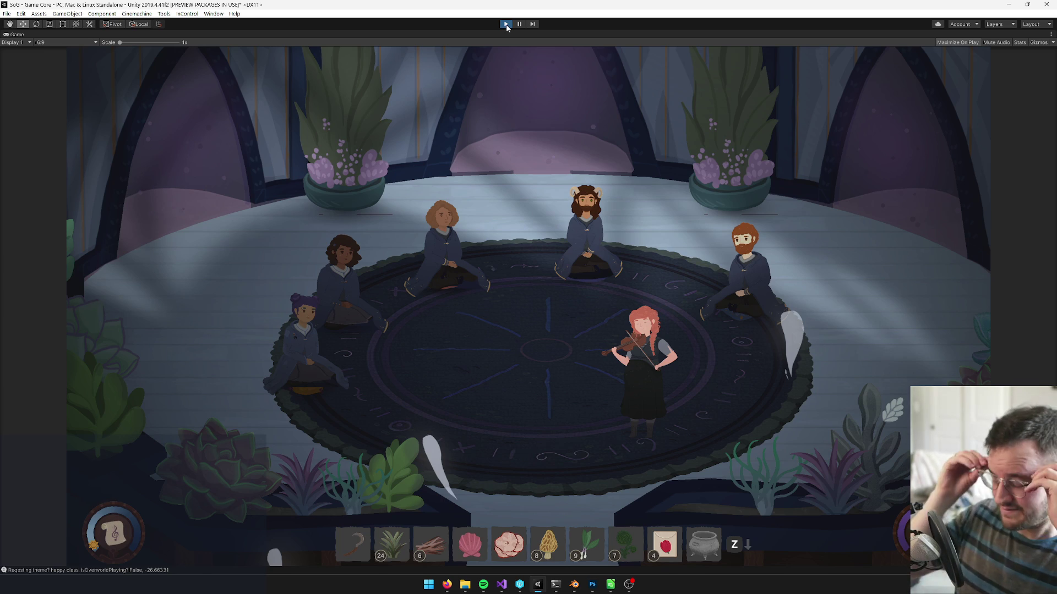
# Stop play mode and clear the console messages.
pyautogui.click(506, 25)
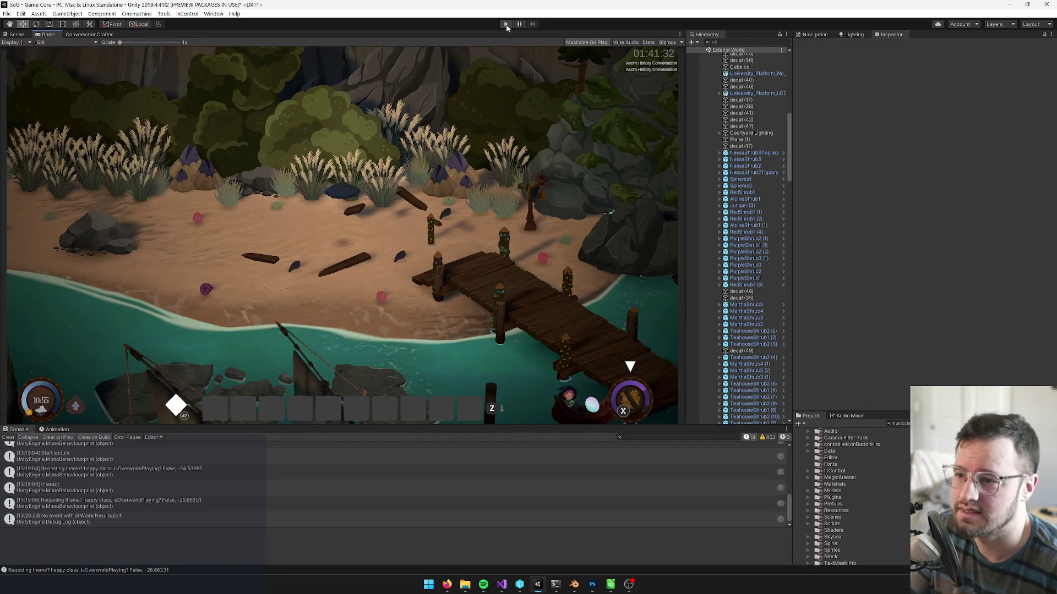
pyautogui.click(9, 438)
pyautogui.scroll(3, 790, 111)
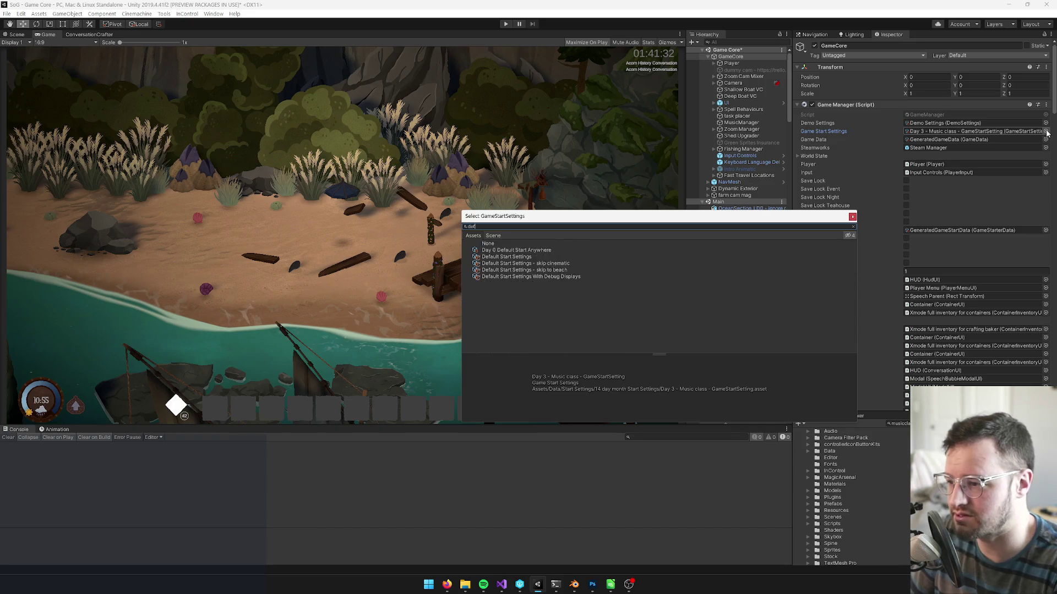
# Pick Default Start Settings as the Game Manager's start settings and save the Game Core scene.
pyautogui.click(507, 256)
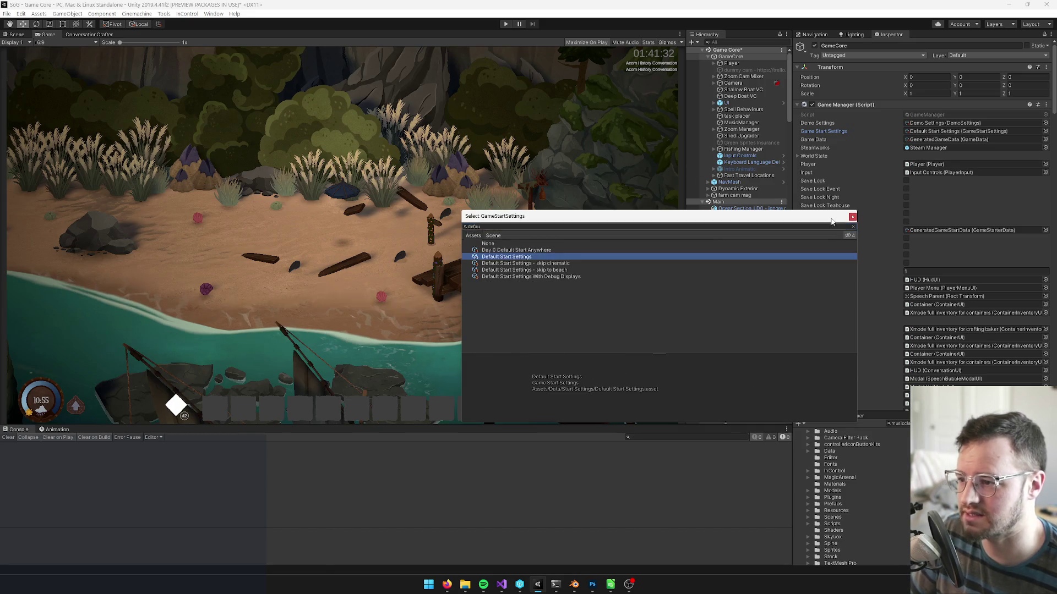
pyautogui.click(852, 217)
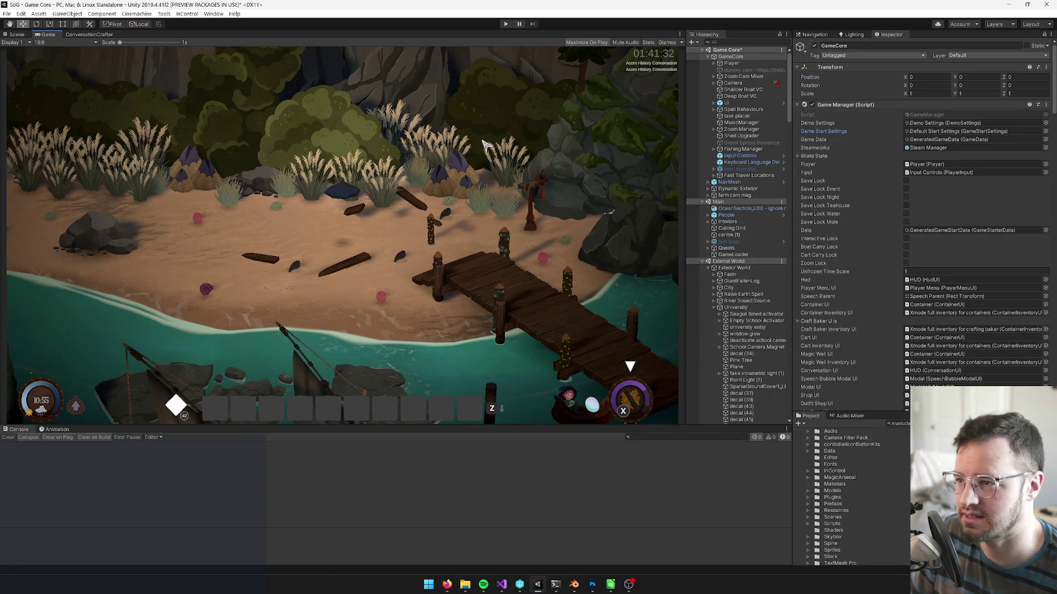
pyautogui.hotkey('ctrl', 's')
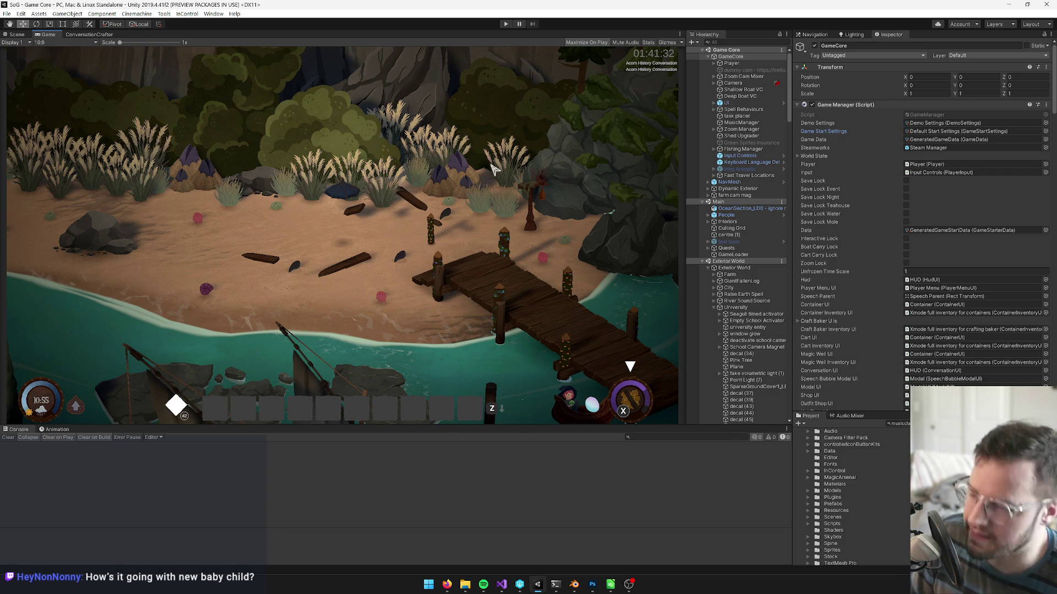
# Open the Build Demo window from Tools > Build and reposition it.
pyautogui.click(163, 14)
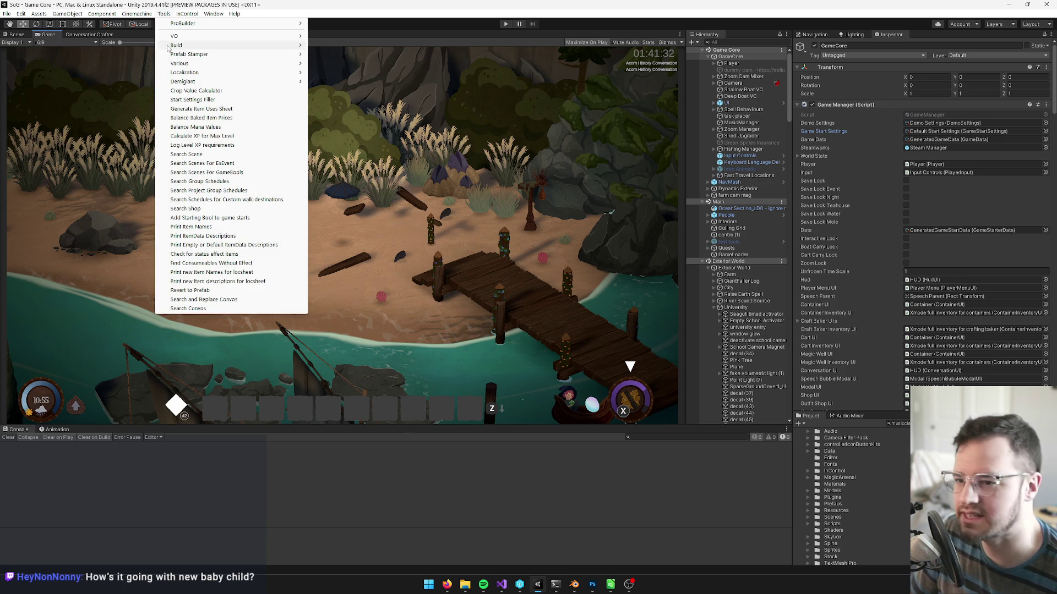
pyautogui.click(163, 14)
pyautogui.click(164, 14)
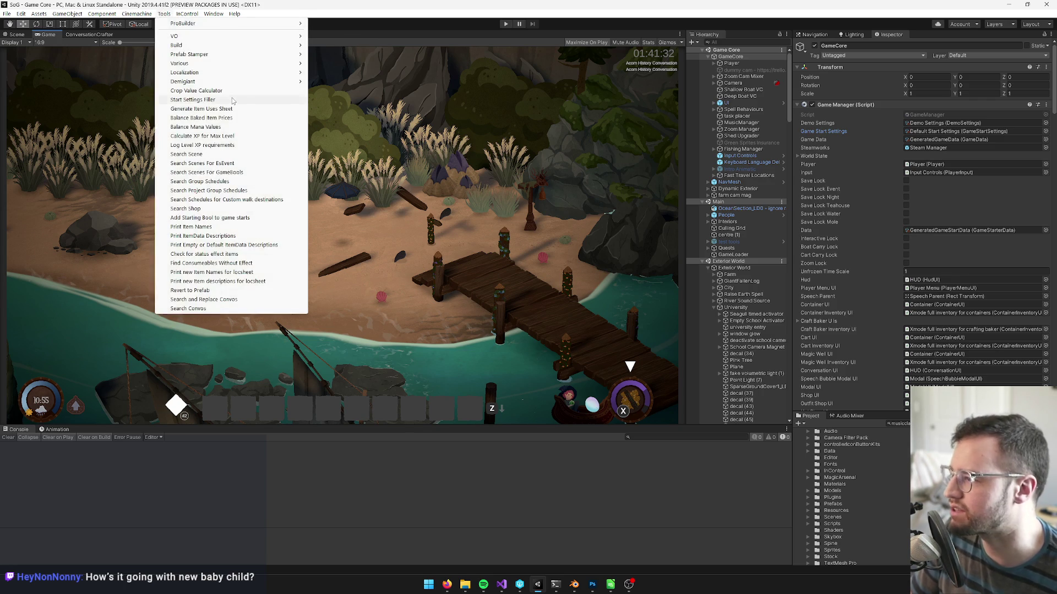
pyautogui.moveTo(187, 46)
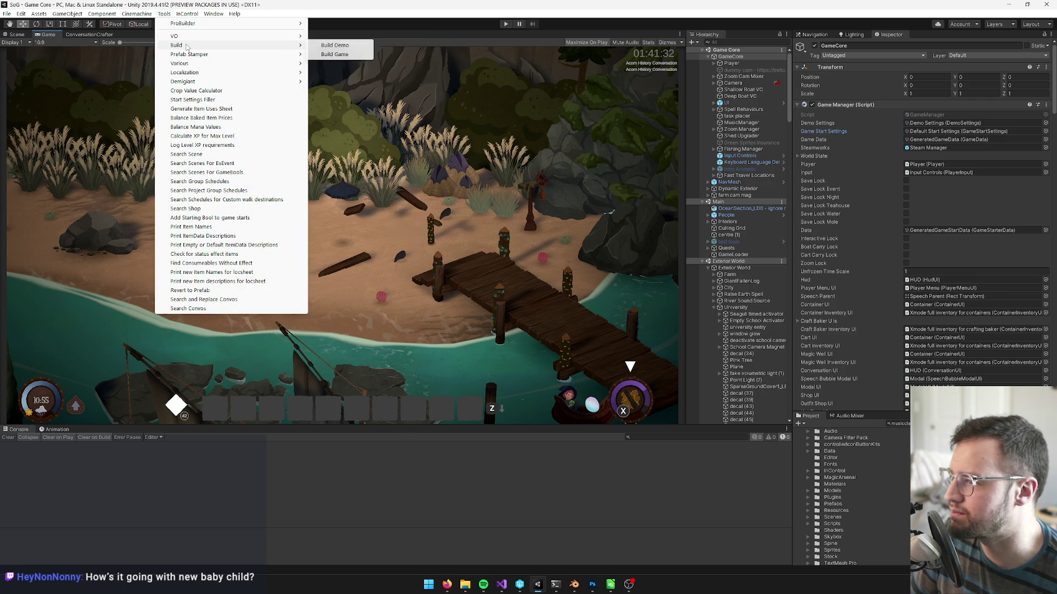
pyautogui.click(335, 45)
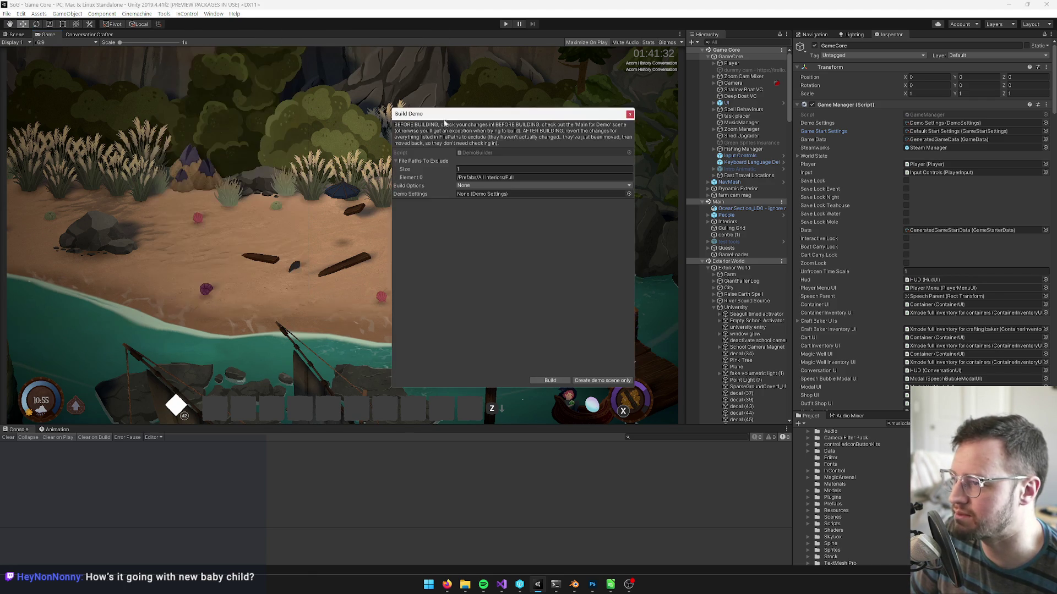
pyautogui.moveTo(492, 114); pyautogui.dragTo(459, 103)
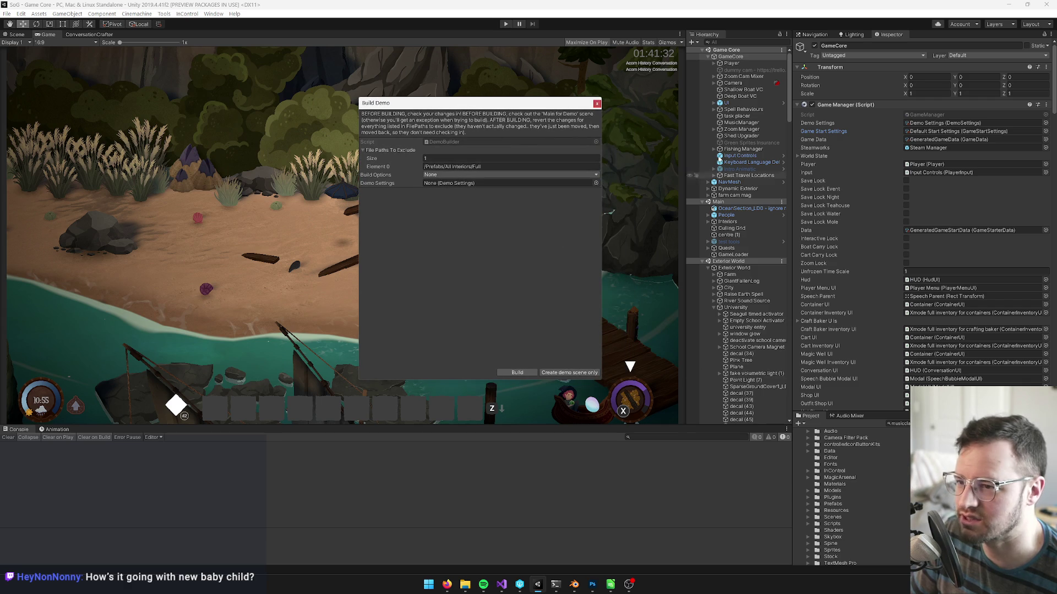
# Set Build Options to None and assign the Demo Settings asset.
pyautogui.click(438, 175)
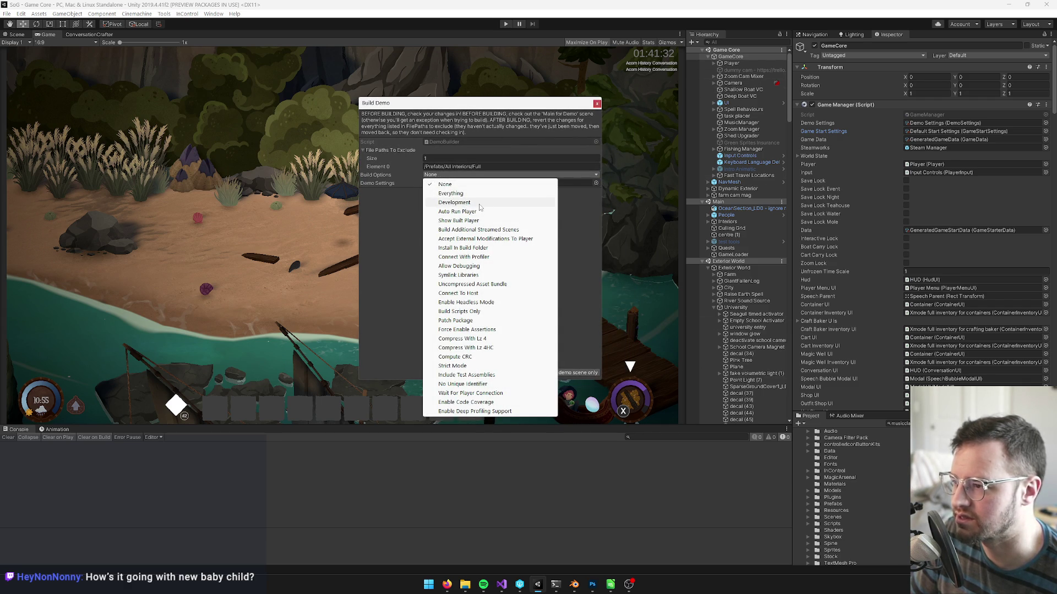
pyautogui.click(479, 204)
pyautogui.click(435, 175)
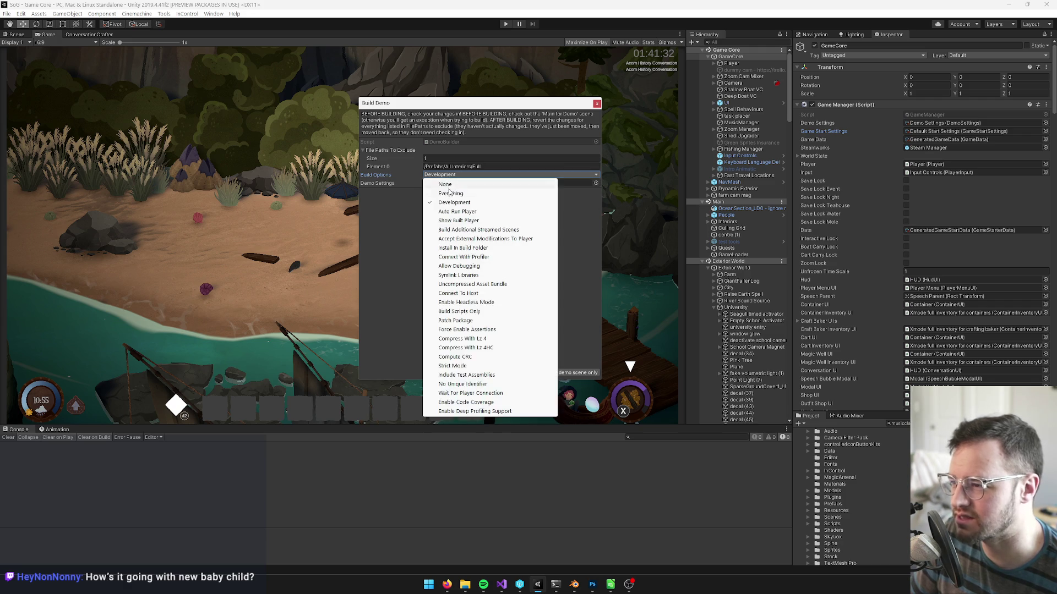
pyautogui.click(444, 185)
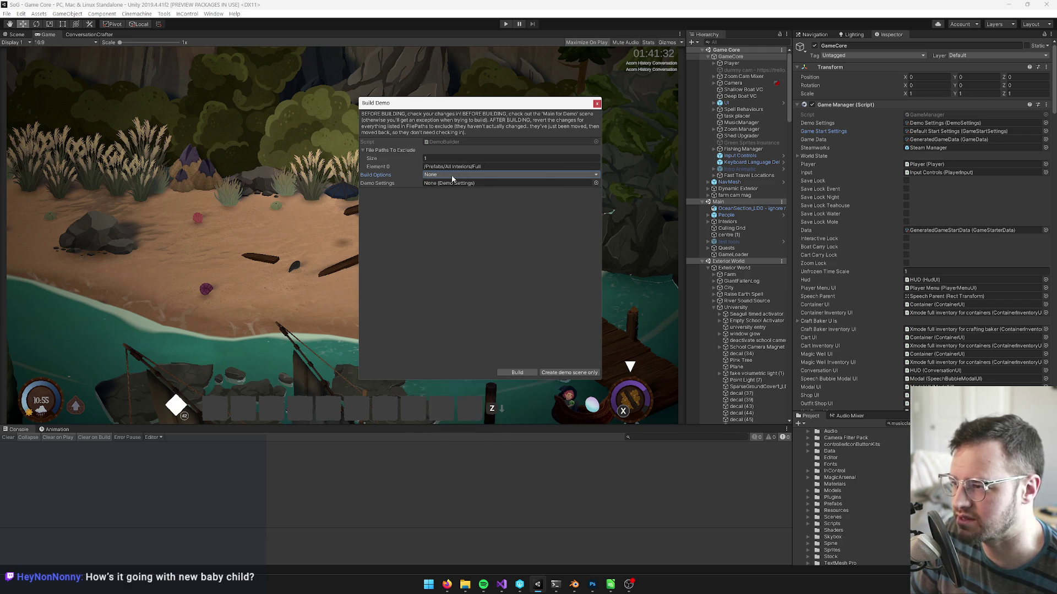
pyautogui.click(596, 182)
pyautogui.doubleClick(507, 244)
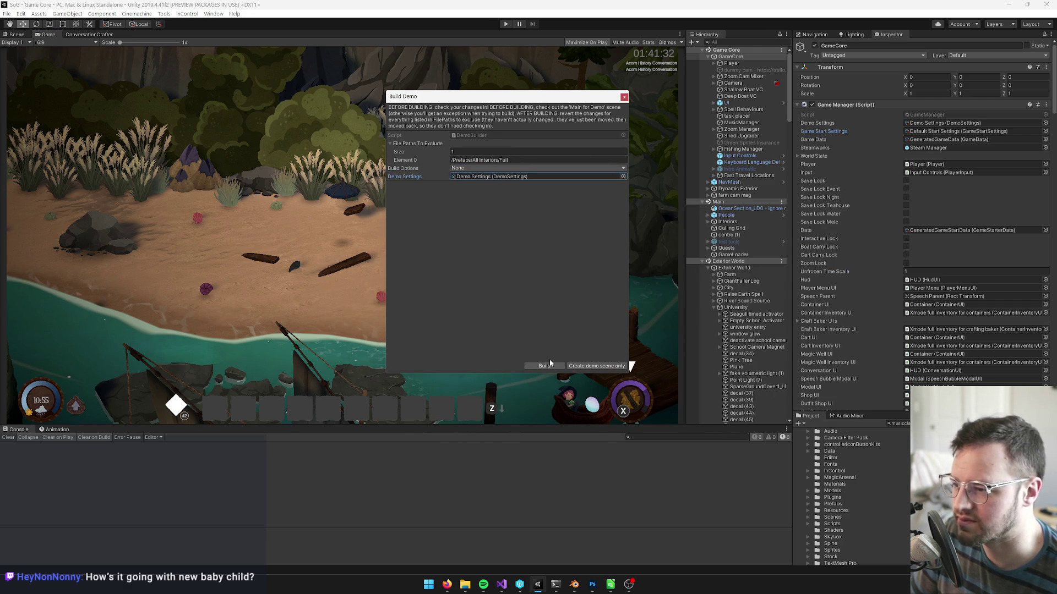
# Check out the 'Main for Demo' scene, then rebuild and launch the demo.
pyautogui.click(544, 366)
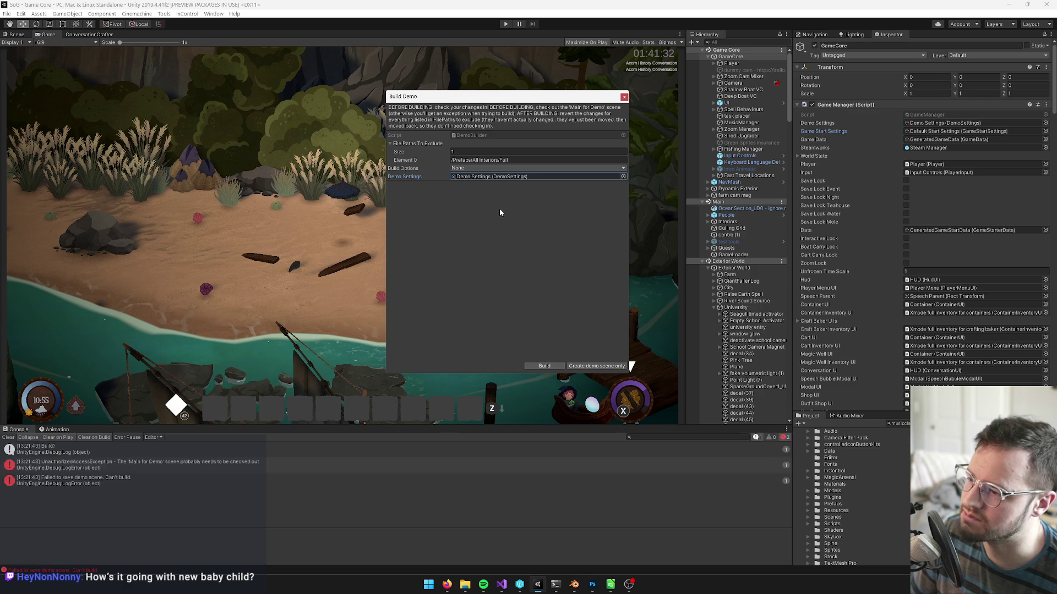
pyautogui.click(897, 423)
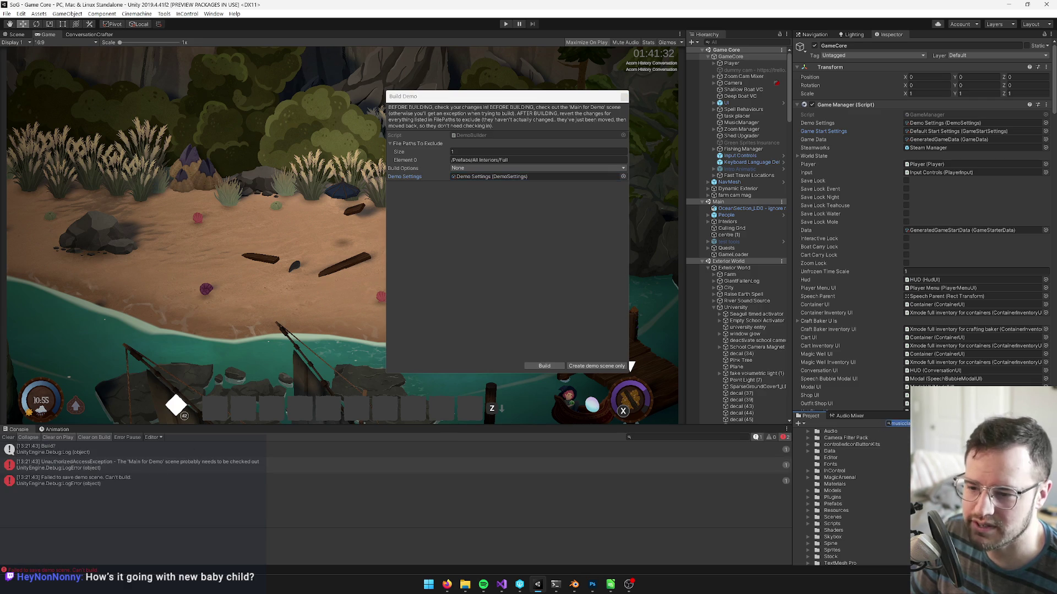
pyautogui.write('mai for d')
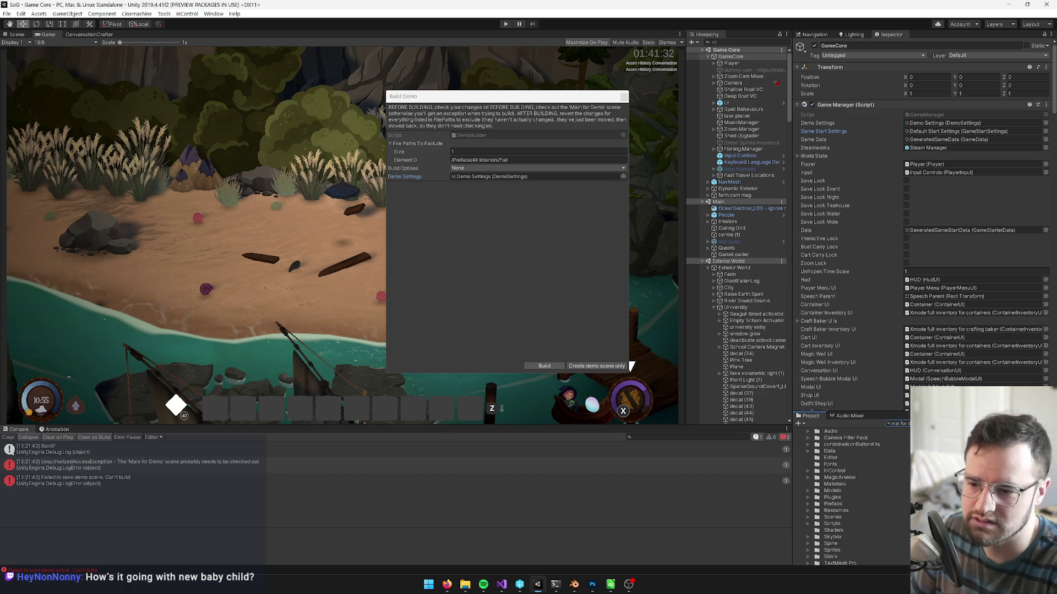
pyautogui.click(936, 438)
pyautogui.click(1038, 42)
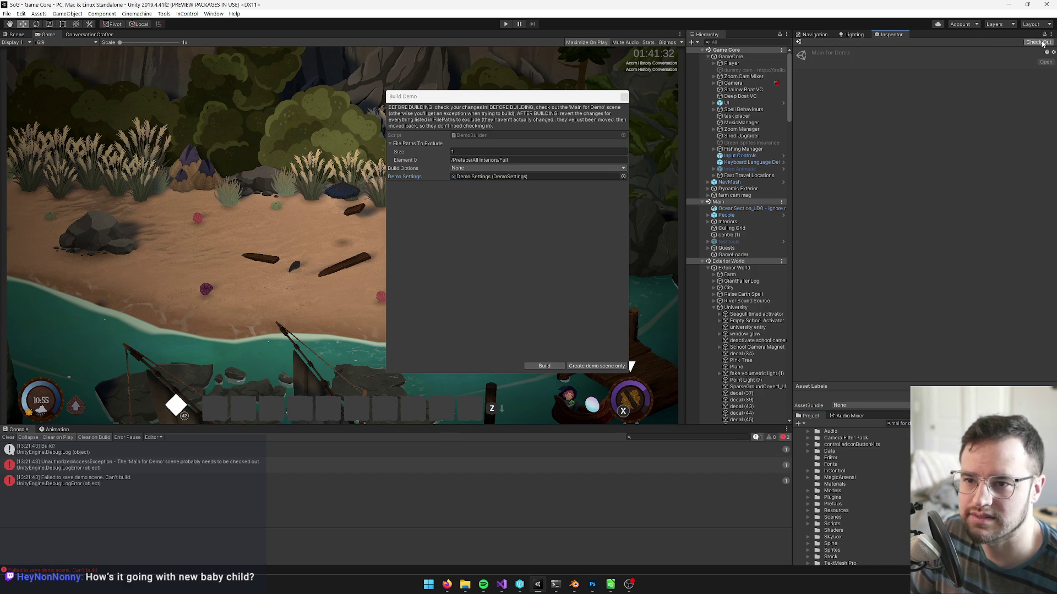
pyautogui.click(575, 356)
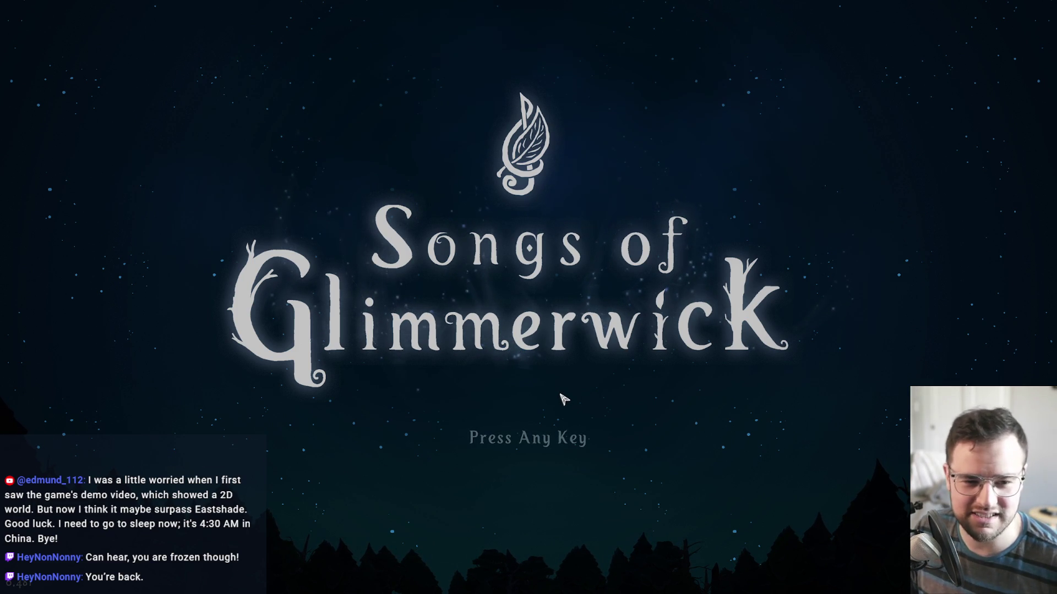
# Start a new game from the title screen with the character name 'test'.
pyautogui.click(619, 426)
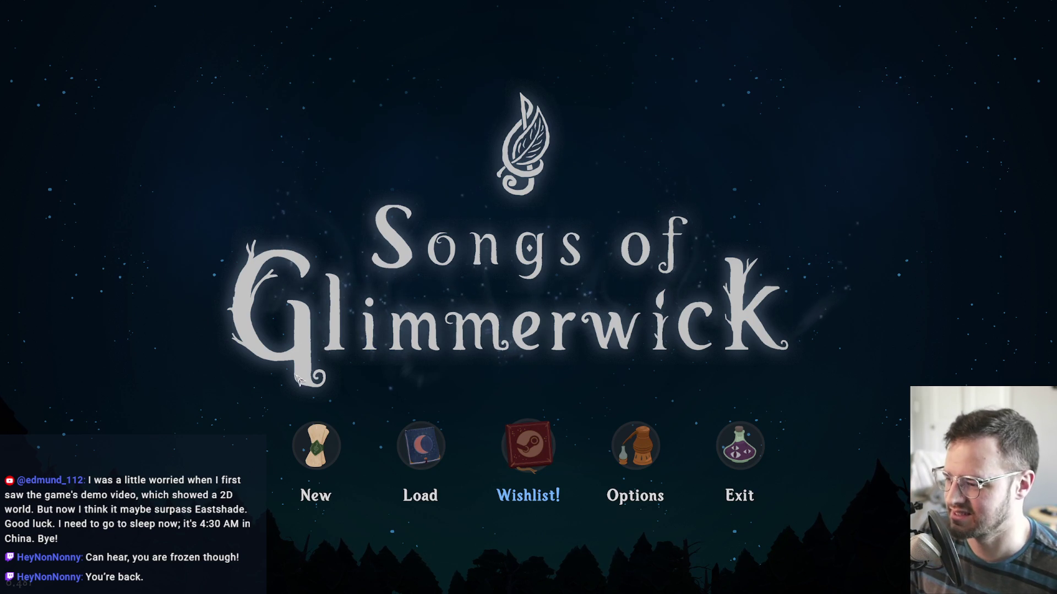
pyautogui.click(322, 450)
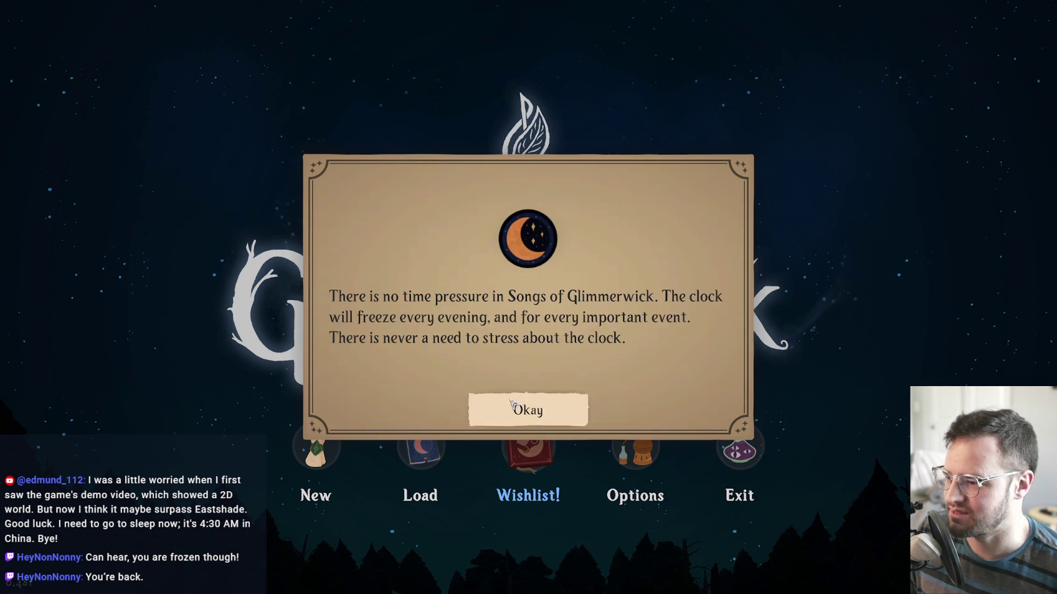
pyautogui.click(524, 405)
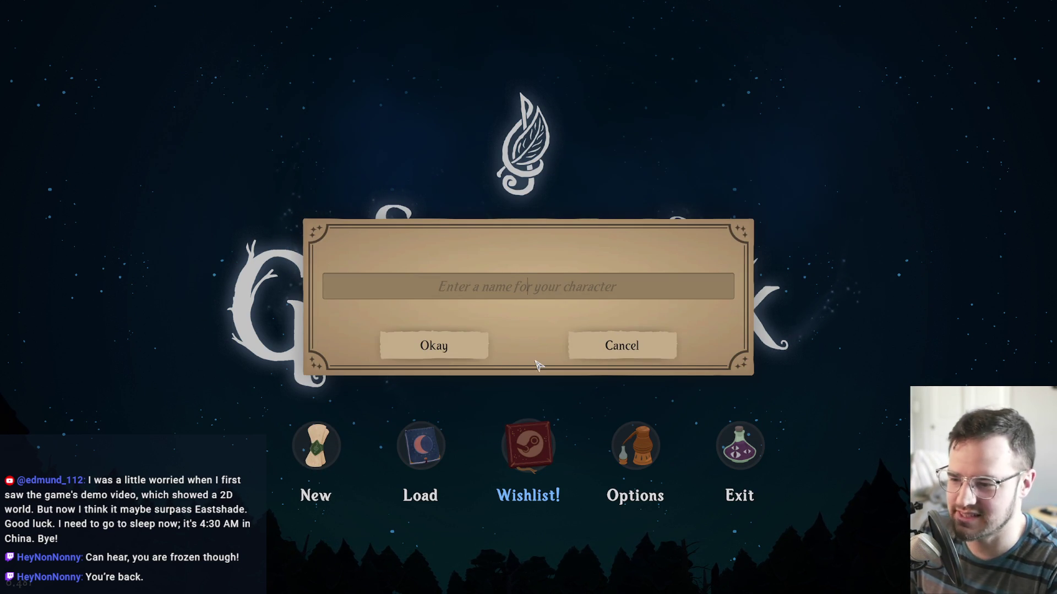
pyautogui.write('test')
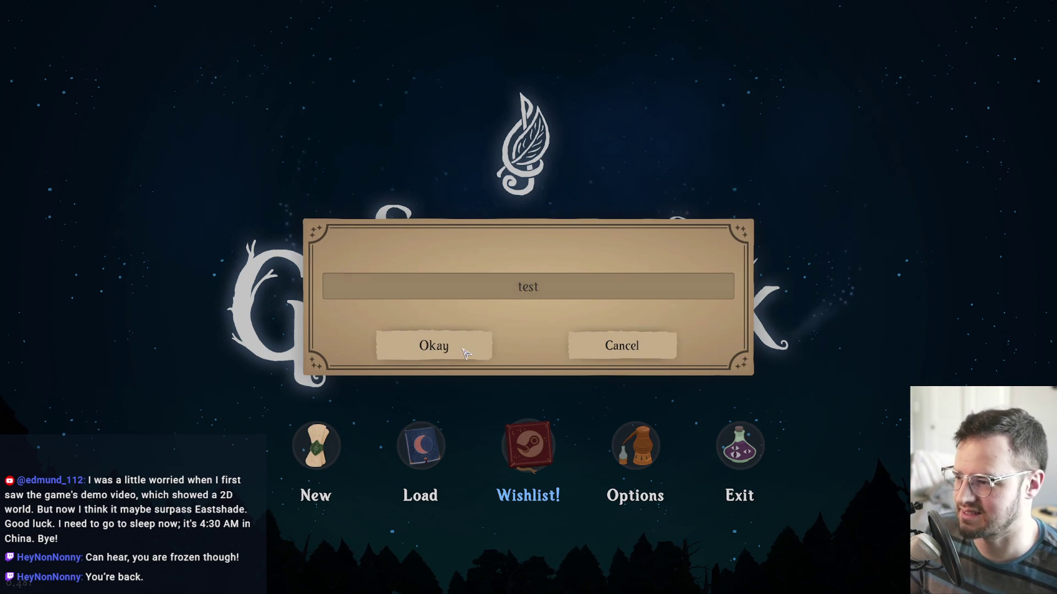
pyautogui.click(463, 353)
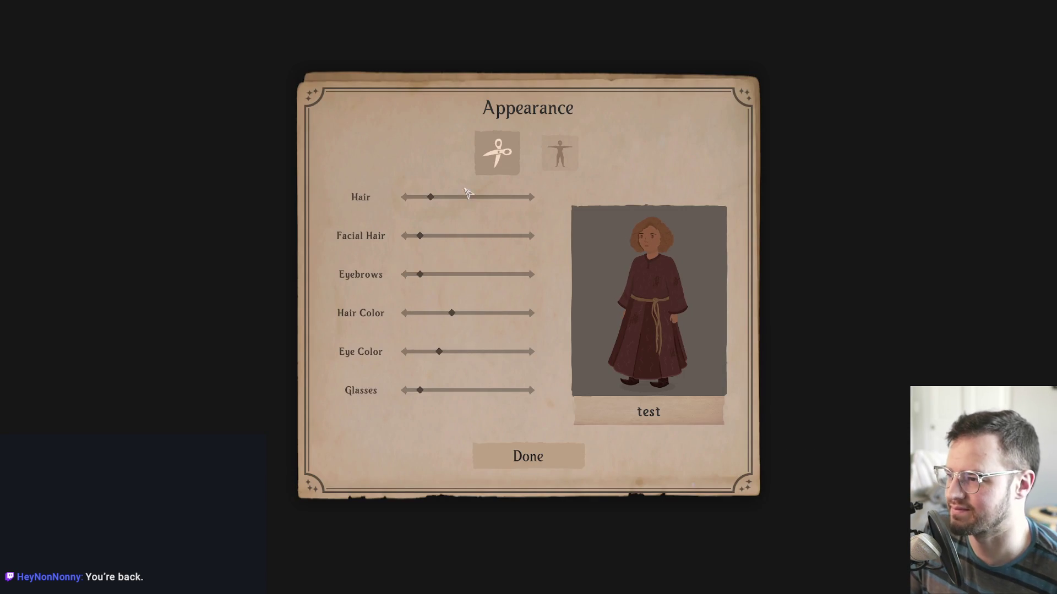
# Give the character short hair and finish the appearance setup.
pyautogui.click(448, 197)
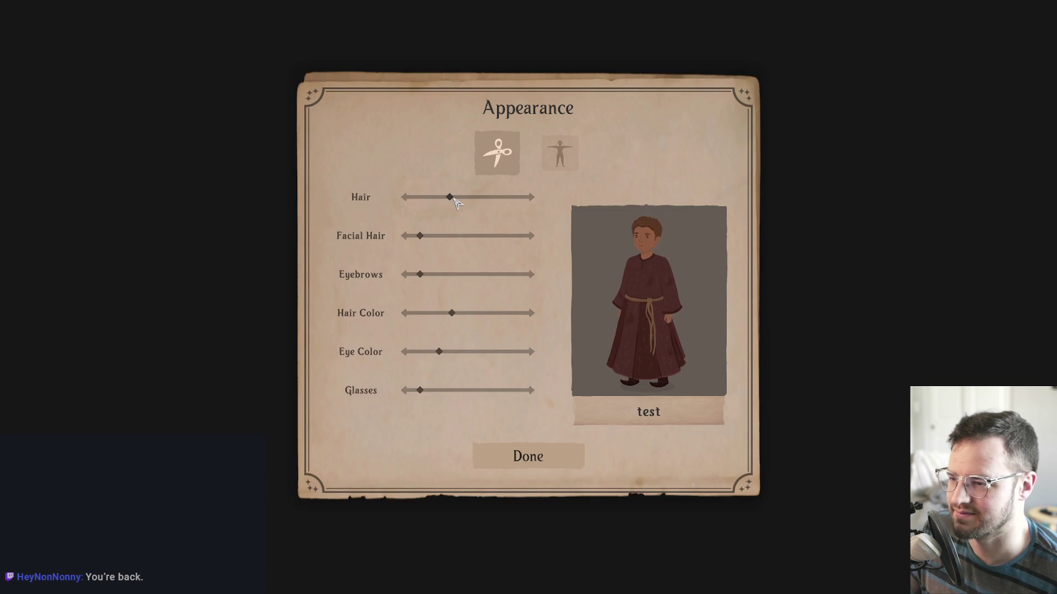
pyautogui.moveTo(451, 199); pyautogui.dragTo(461, 199)
pyautogui.click(465, 197)
pyautogui.click(537, 445)
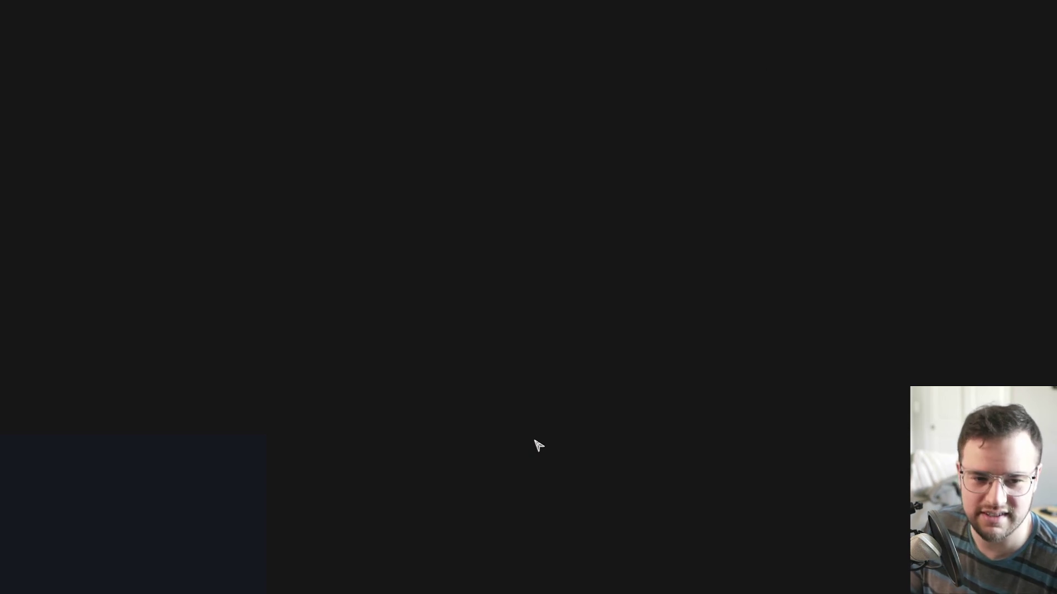
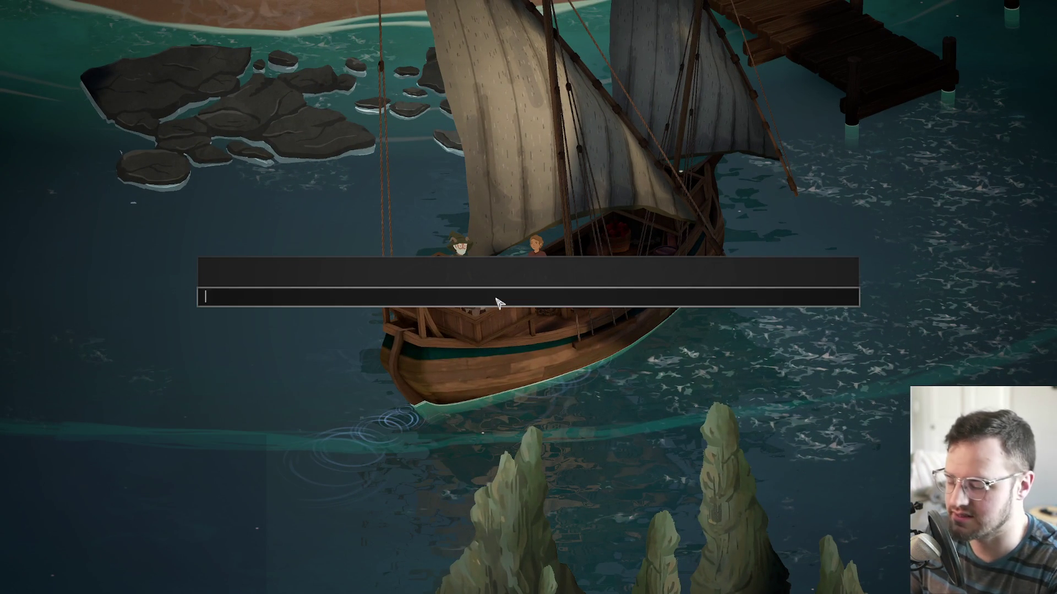
# Set the game's time scale to 3 with the SetTimeScale console command.
pyautogui.write('sett')
pyautogui.press('Down')
pyautogui.press('Tab')
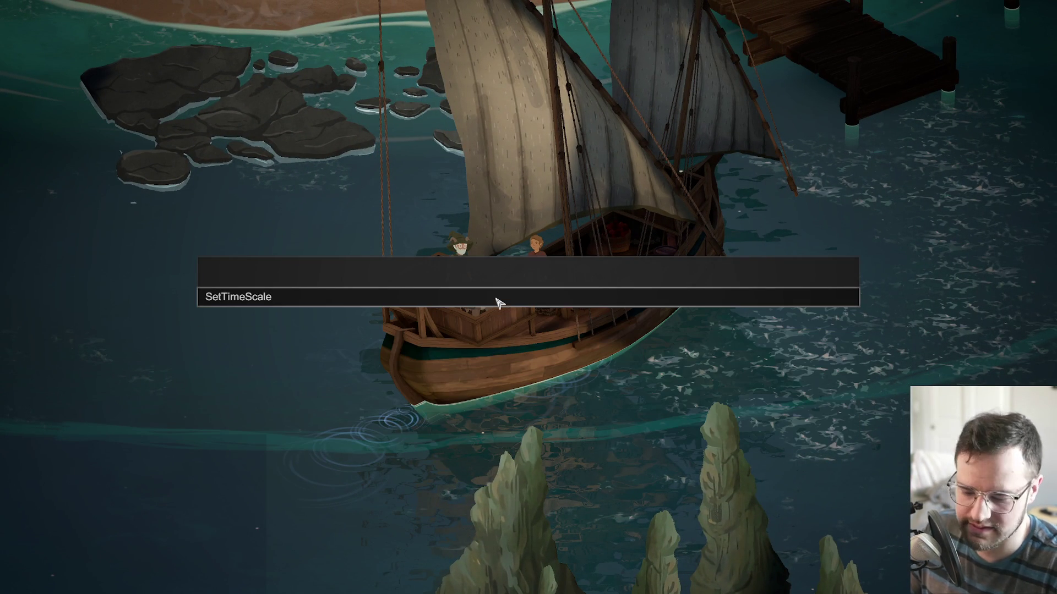
pyautogui.press('Return')
pyautogui.press('`')
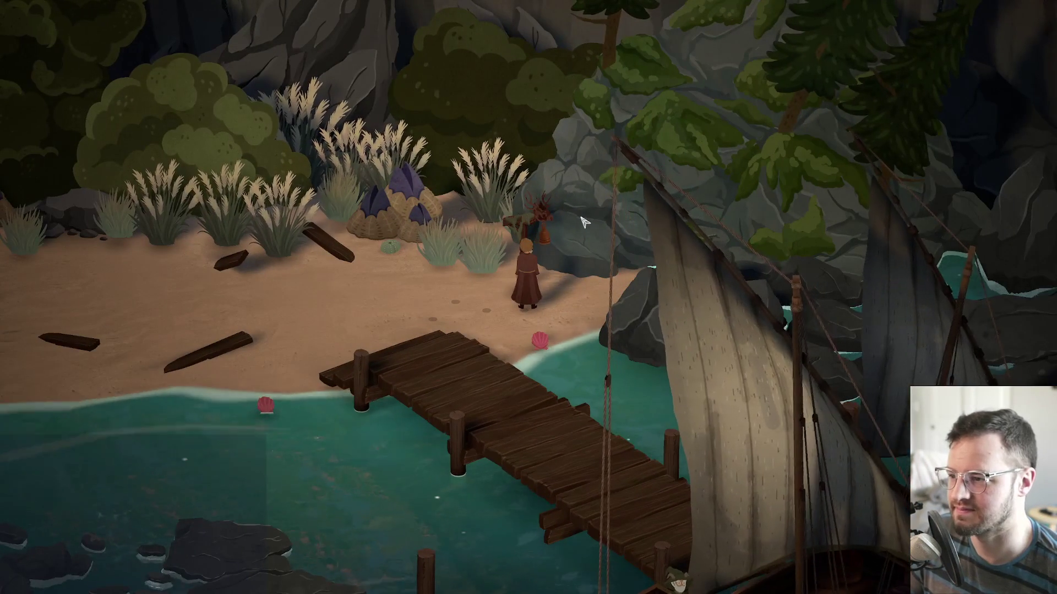
# Walk up the beach and finish the Dragon Statue and Headmistress conversations to get the new quest.
pyautogui.click(524, 200)
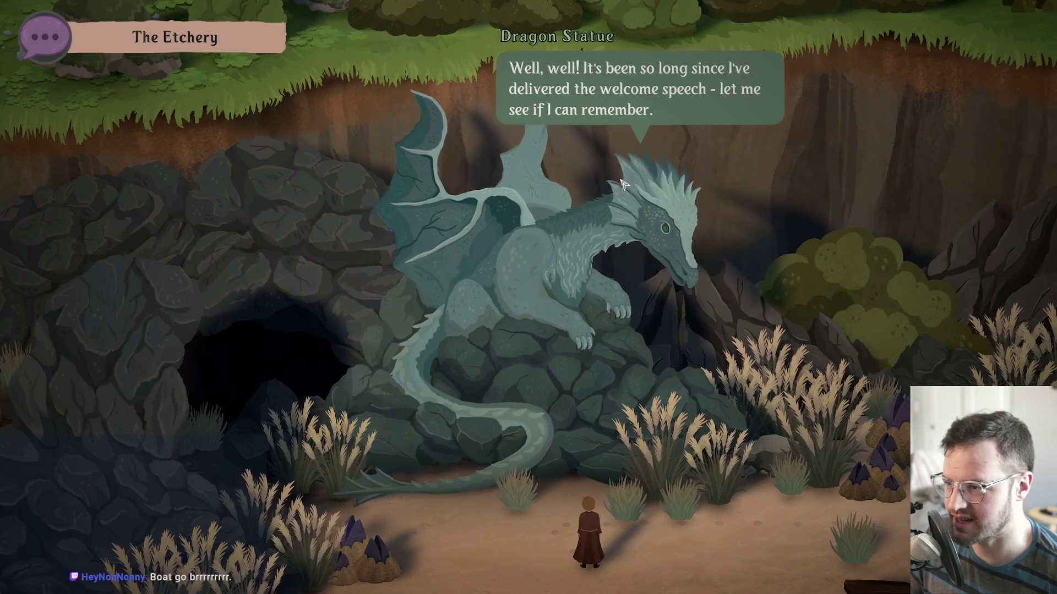
pyautogui.click(606, 139)
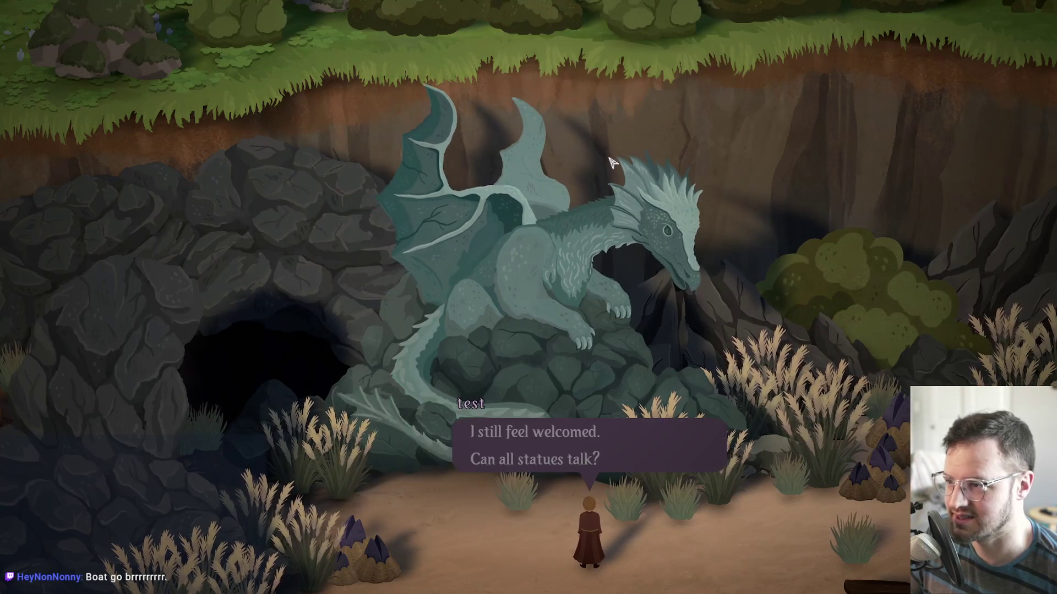
pyautogui.click(531, 435)
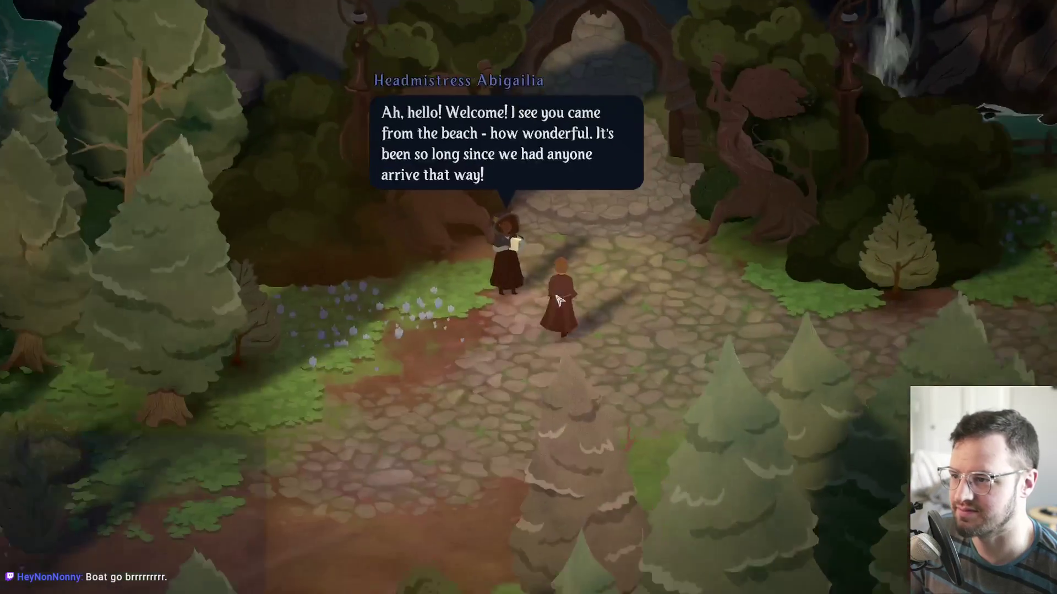
pyautogui.click(510, 200)
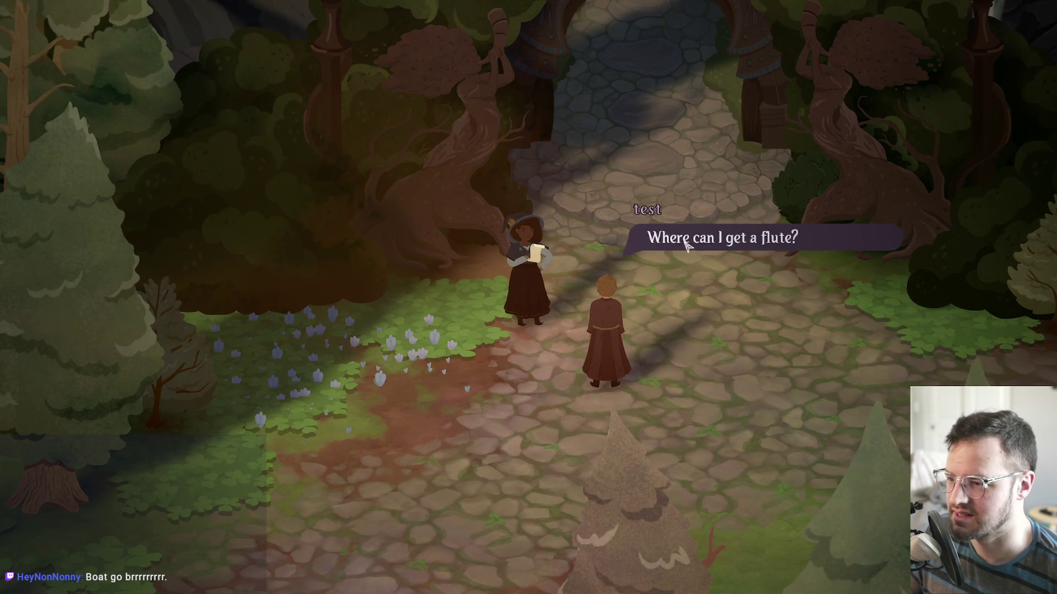
pyautogui.click(597, 210)
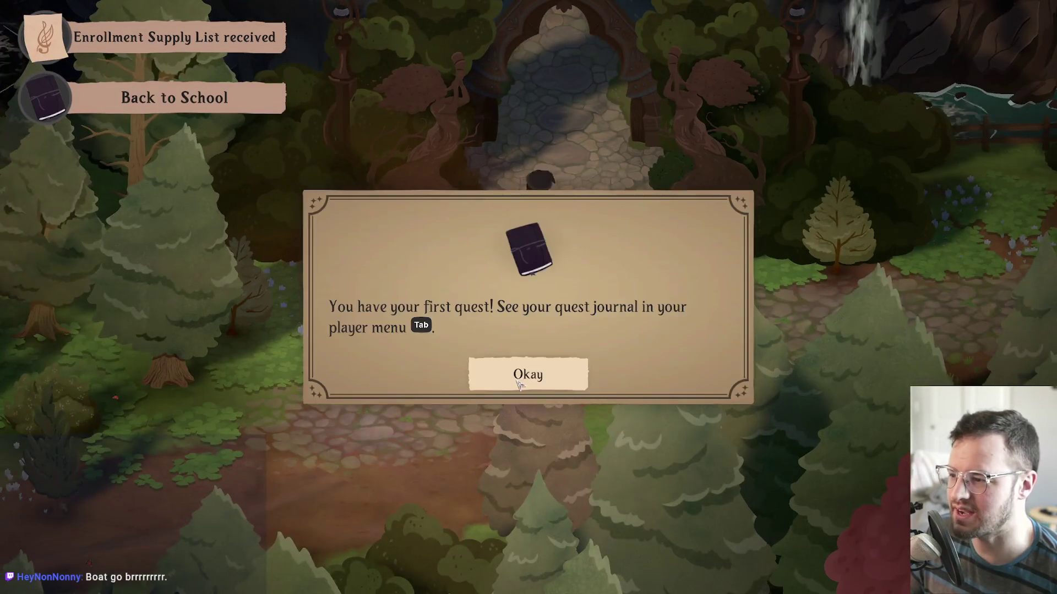
pyautogui.click(517, 375)
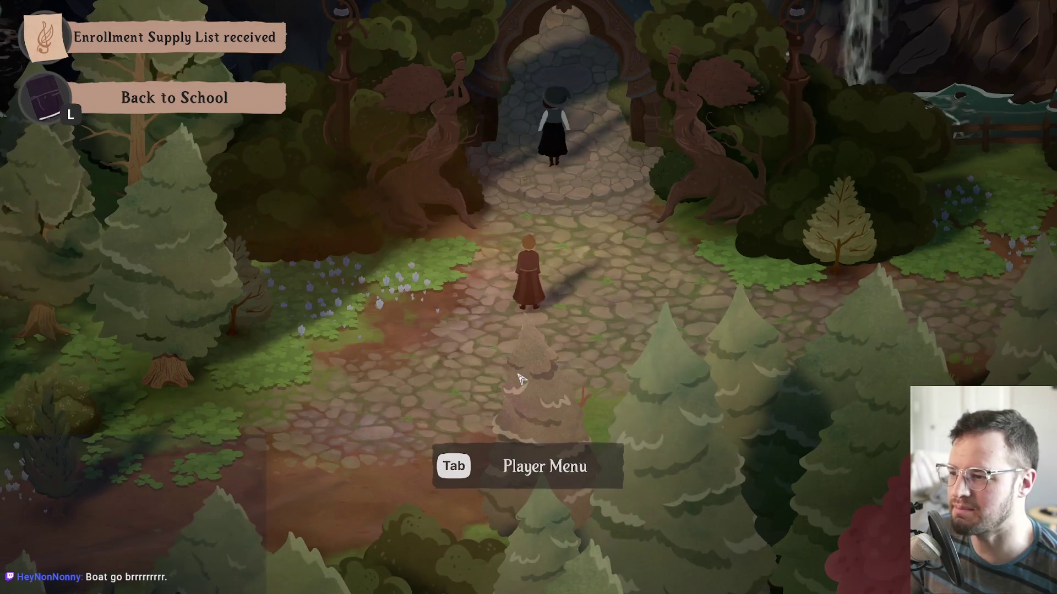
# Review the Back to School quest details in the journal.
pyautogui.press('Tab')
pyautogui.click(242, 234)
pyautogui.click(401, 148)
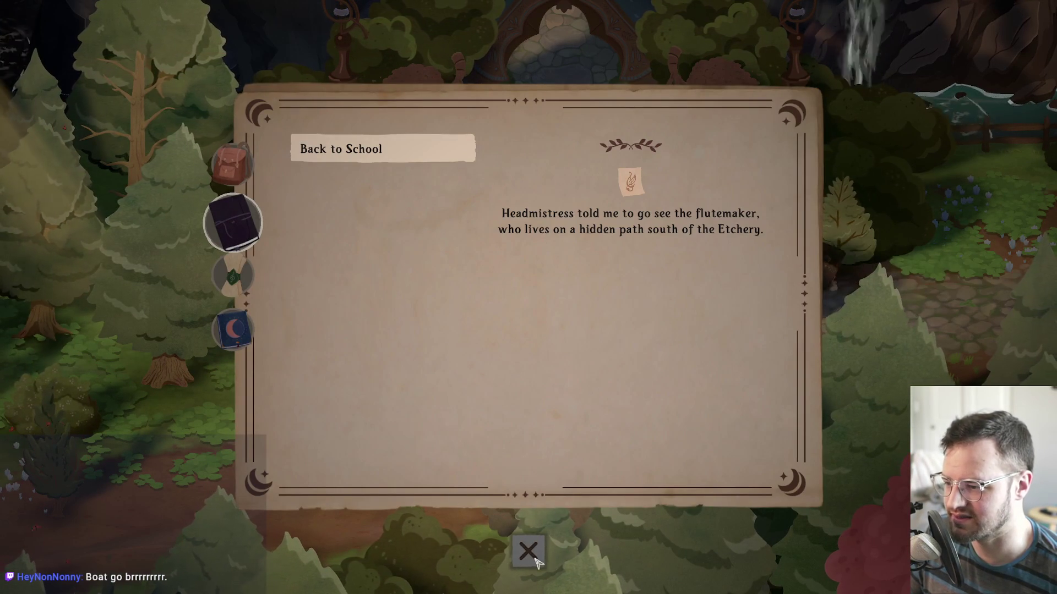
pyautogui.click(523, 557)
# Walk west into the tree house and finish the conversation with Bristlecone the flutemaker.
pyautogui.press('a')
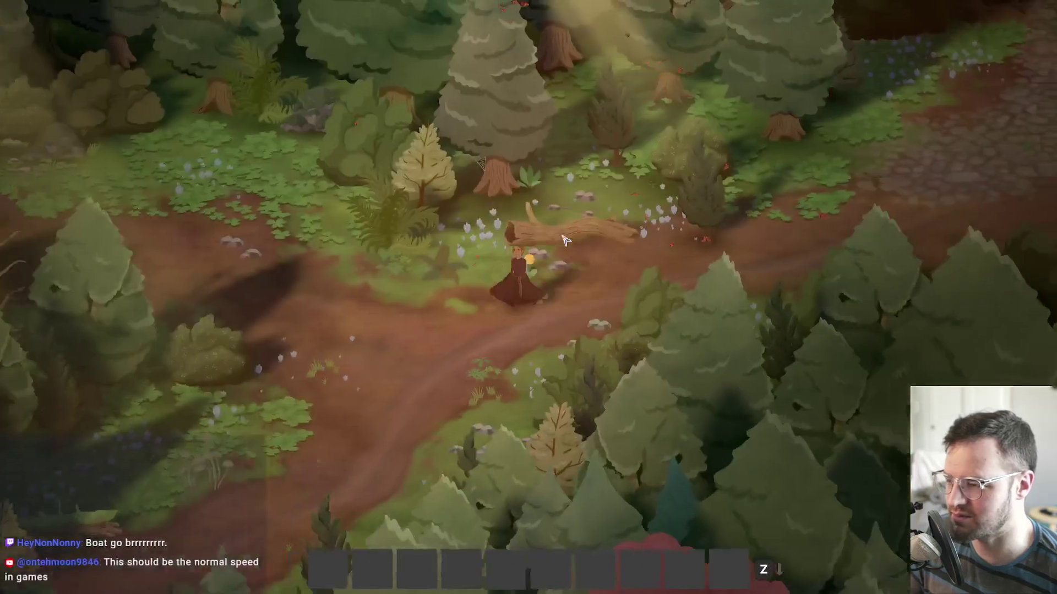
pyautogui.press('a')
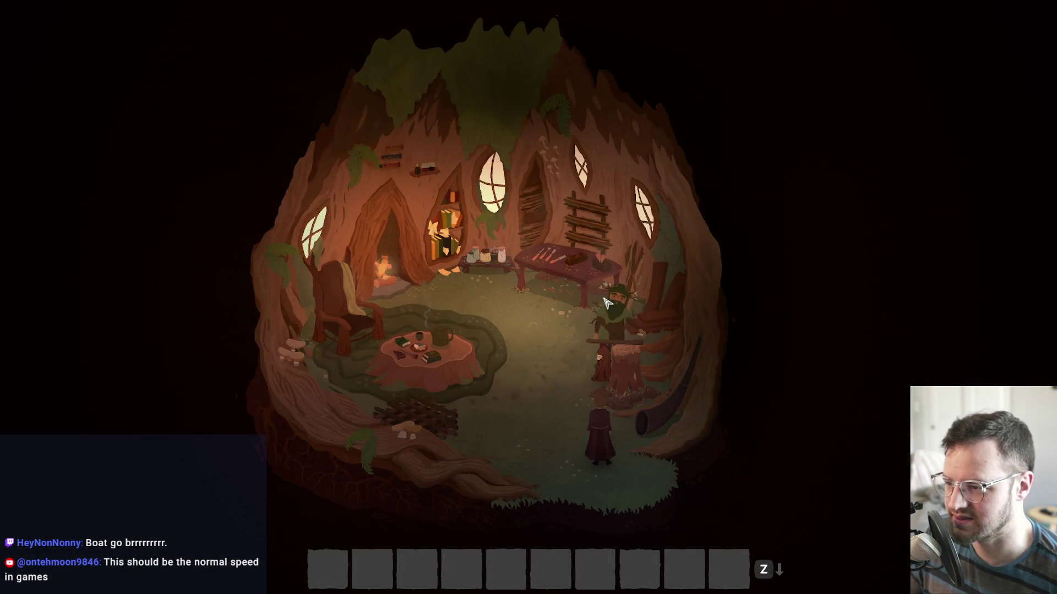
pyautogui.click(461, 188)
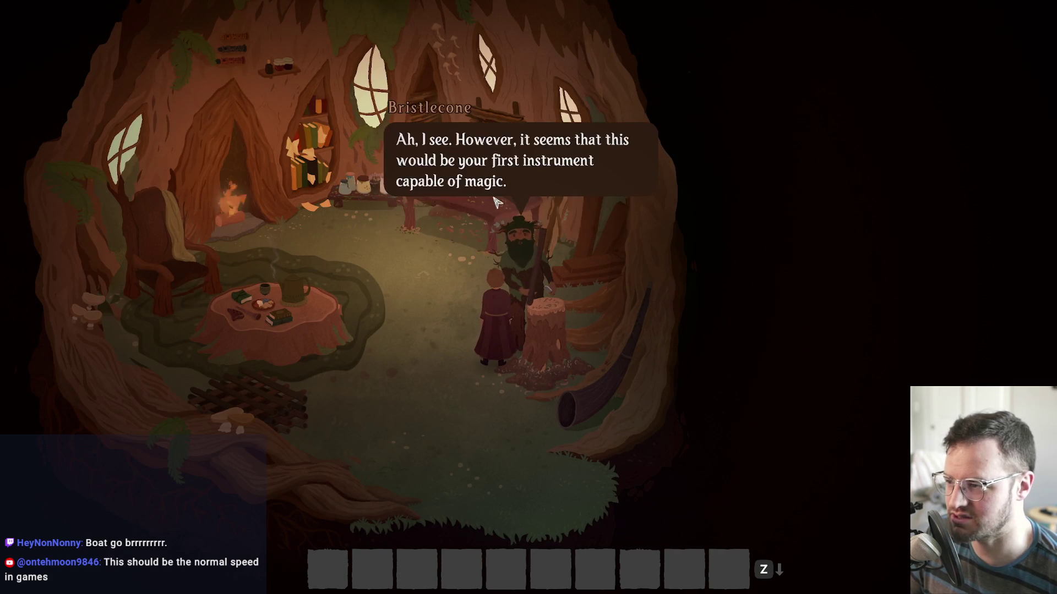
pyautogui.click(487, 234)
pyautogui.click(459, 237)
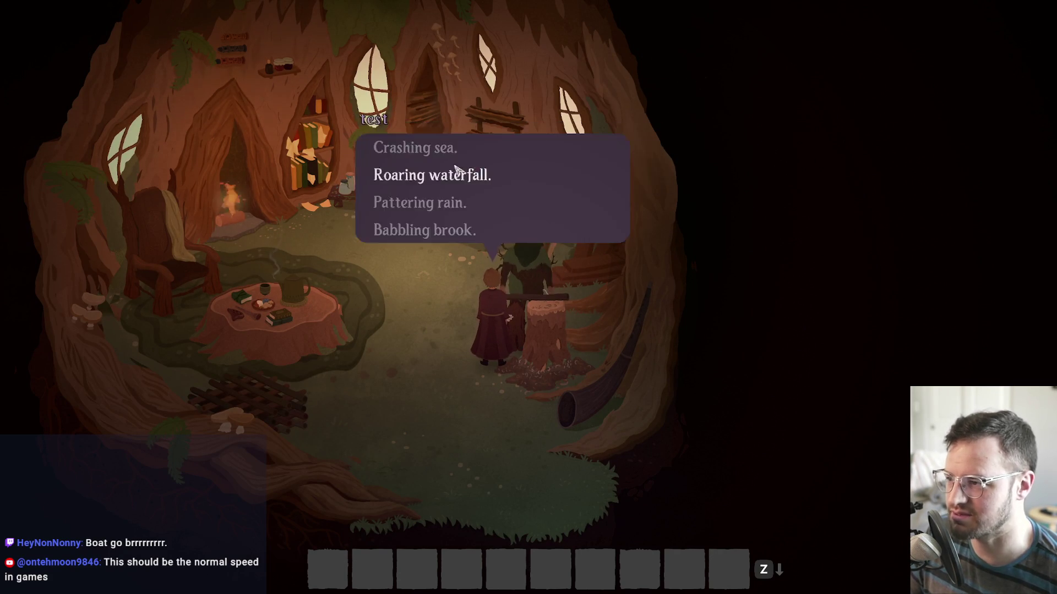
pyautogui.click(411, 201)
pyautogui.click(418, 220)
pyautogui.click(434, 231)
pyautogui.click(448, 236)
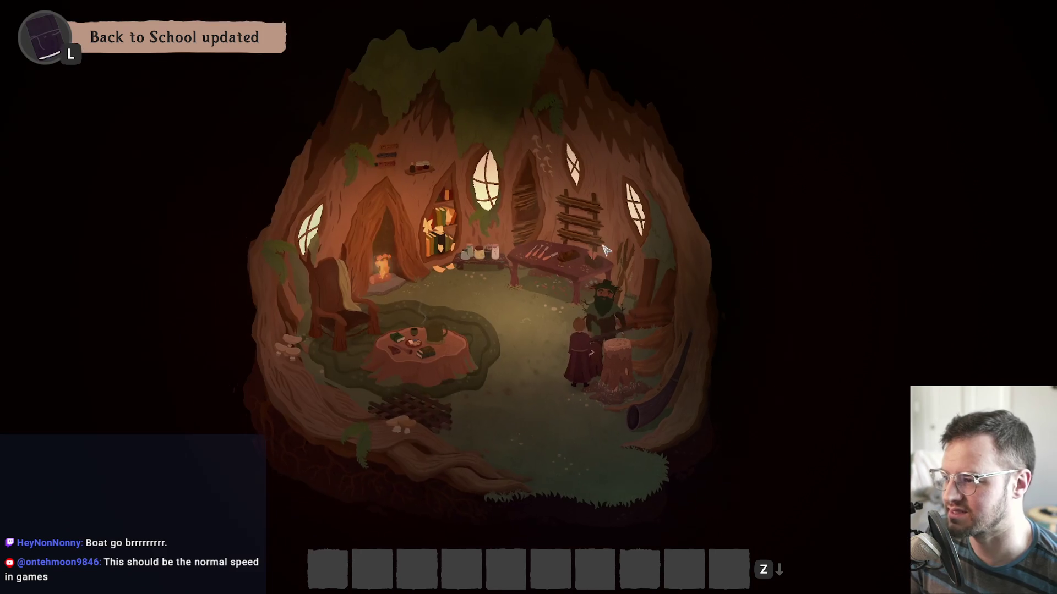
# Walk on to Wisk and go through Rose's greeting.
pyautogui.press('a')
pyautogui.press('s')
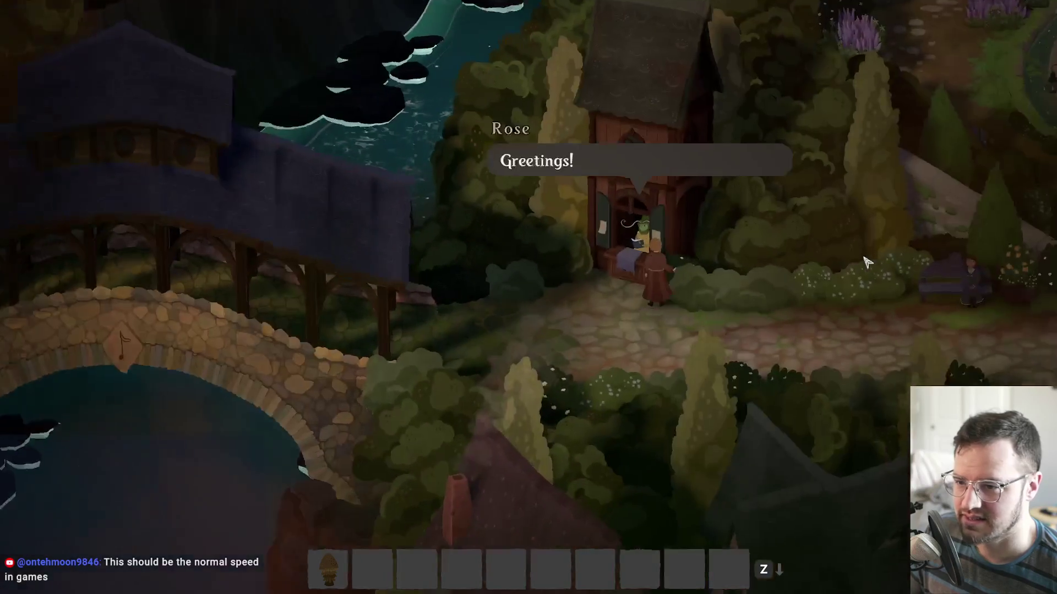
pyautogui.click(498, 104)
pyautogui.click(542, 145)
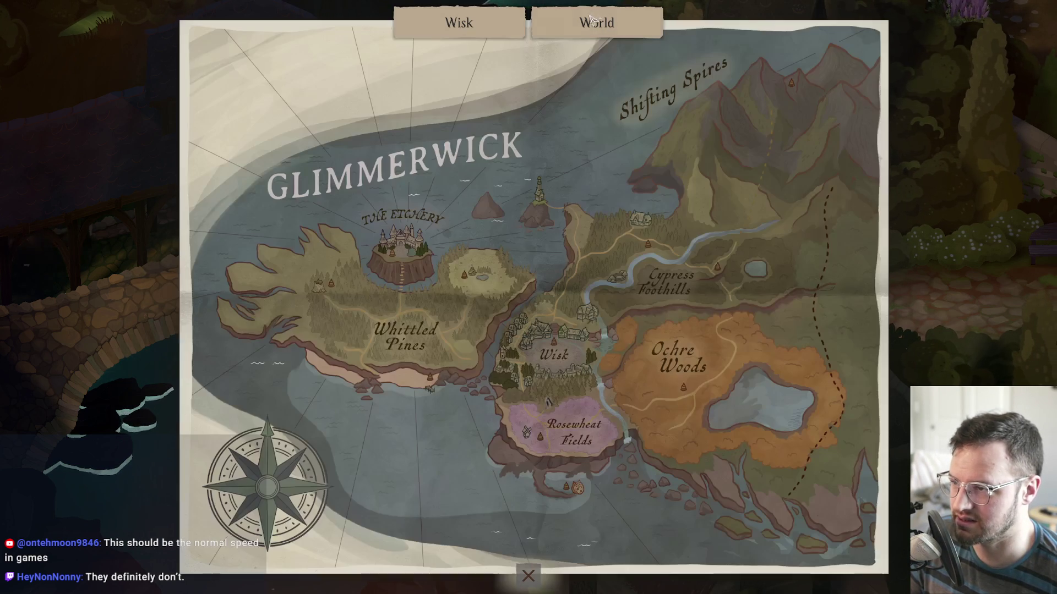
# Close the town map, walk to the bread stall and finish its conversation.
pyautogui.press('Escape')
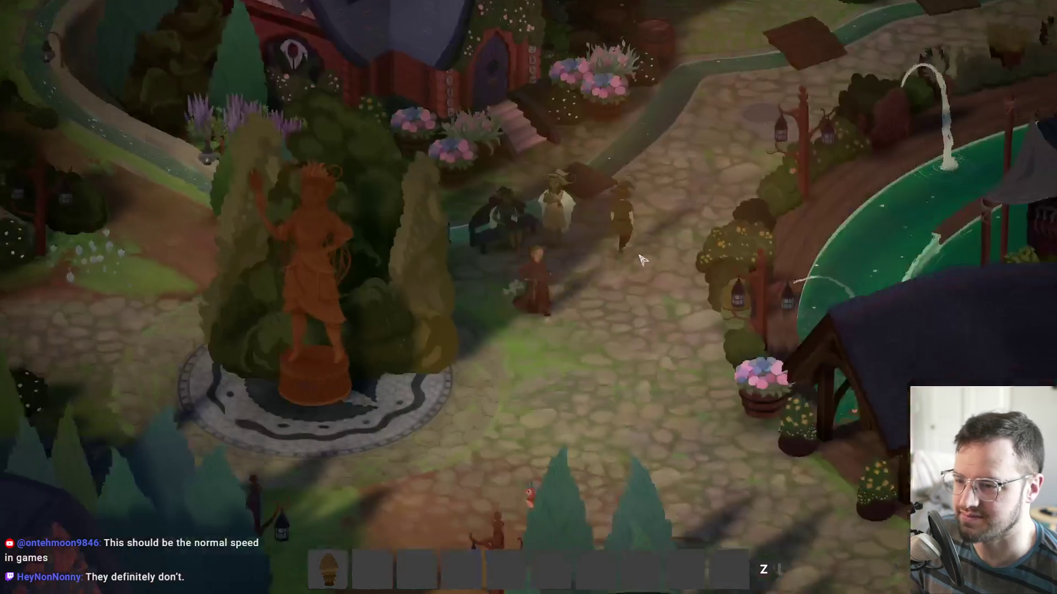
pyautogui.press('d')
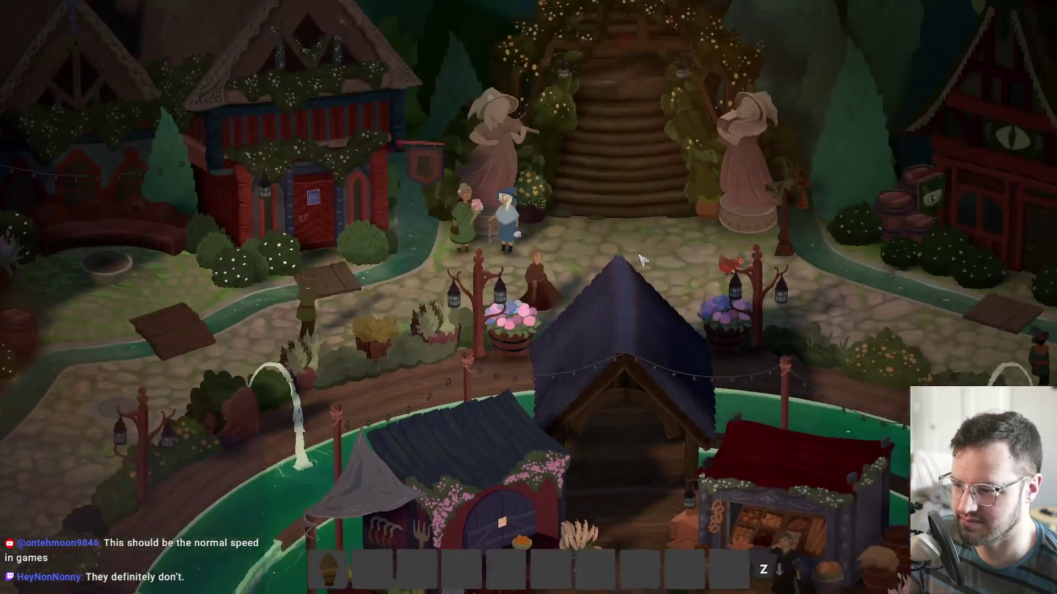
pyautogui.press('s')
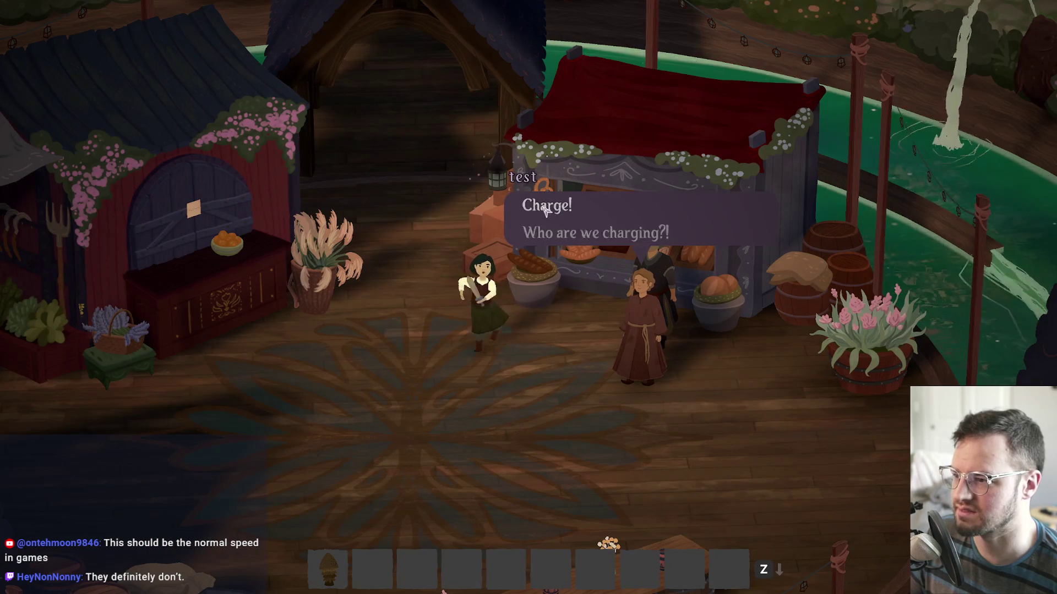
pyautogui.click(544, 209)
pyautogui.click(536, 208)
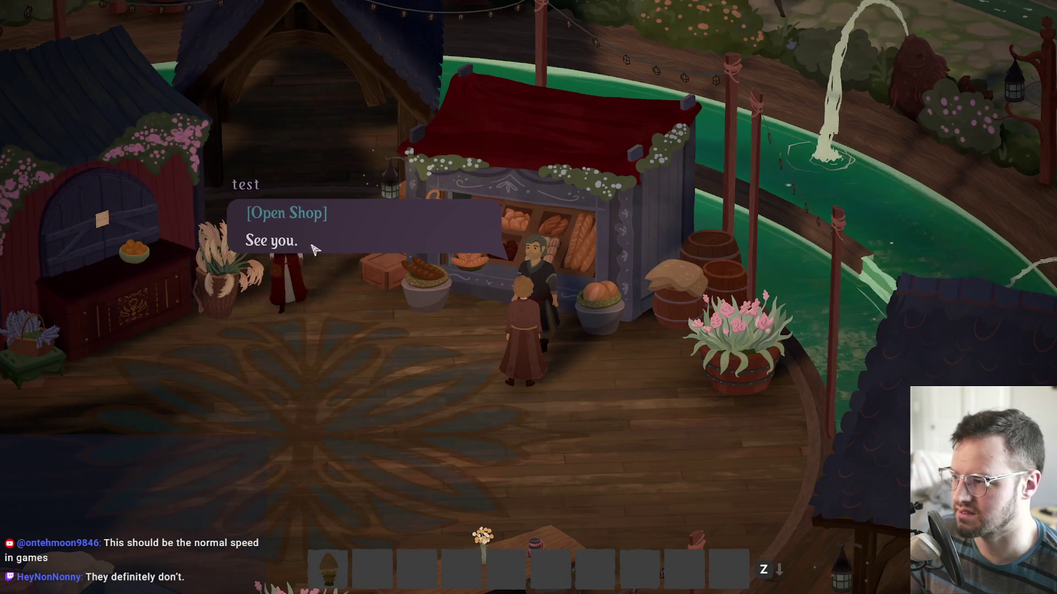
pyautogui.click(319, 250)
# Walk around the plaza past the statue and bench, then quit the game with Alt+F4.
pyautogui.press('w')
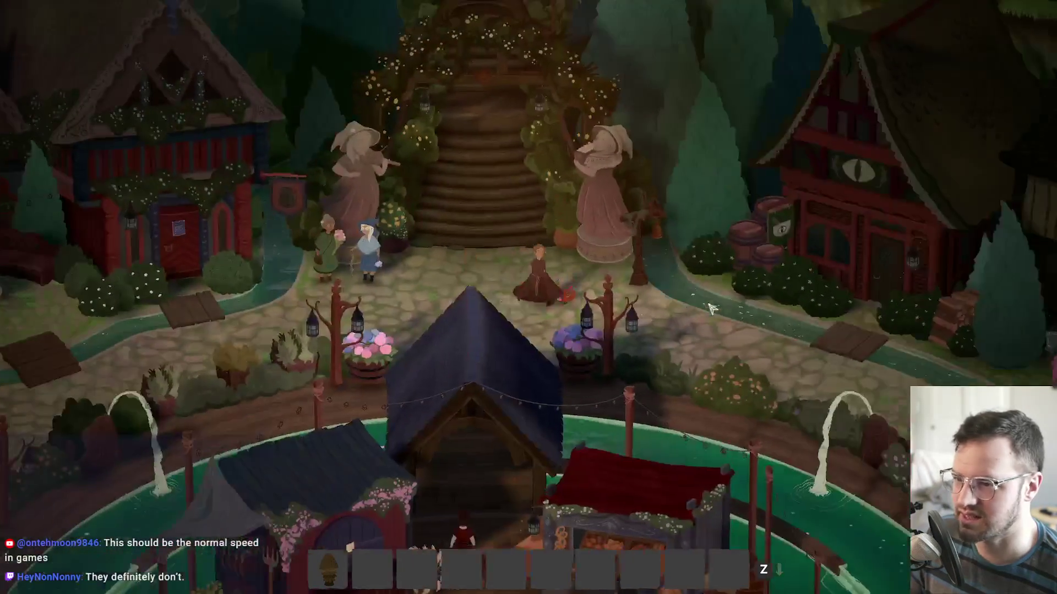
pyautogui.press('d')
pyautogui.press('a')
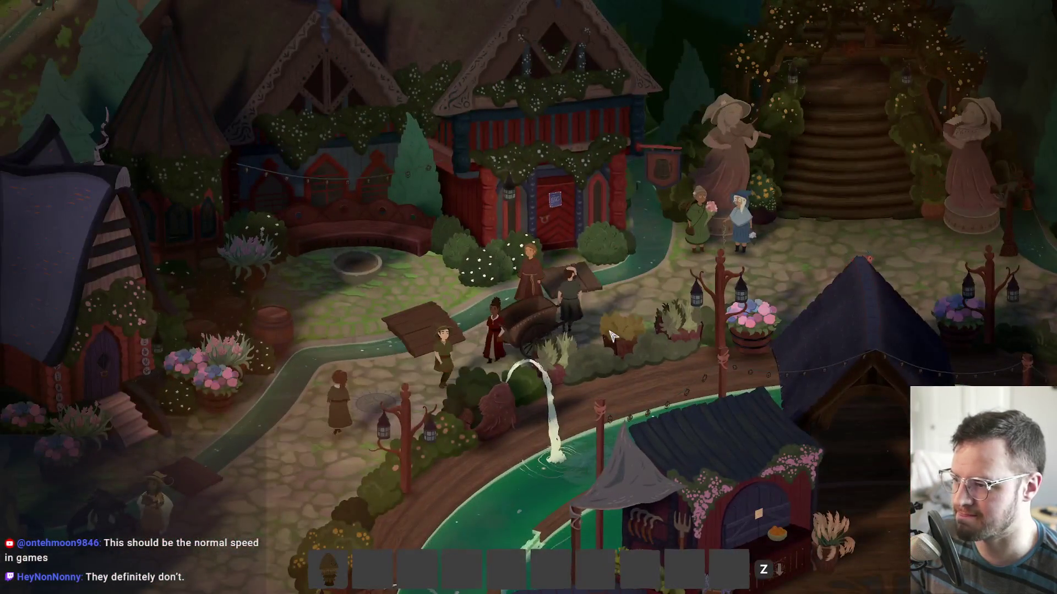
pyautogui.press('s')
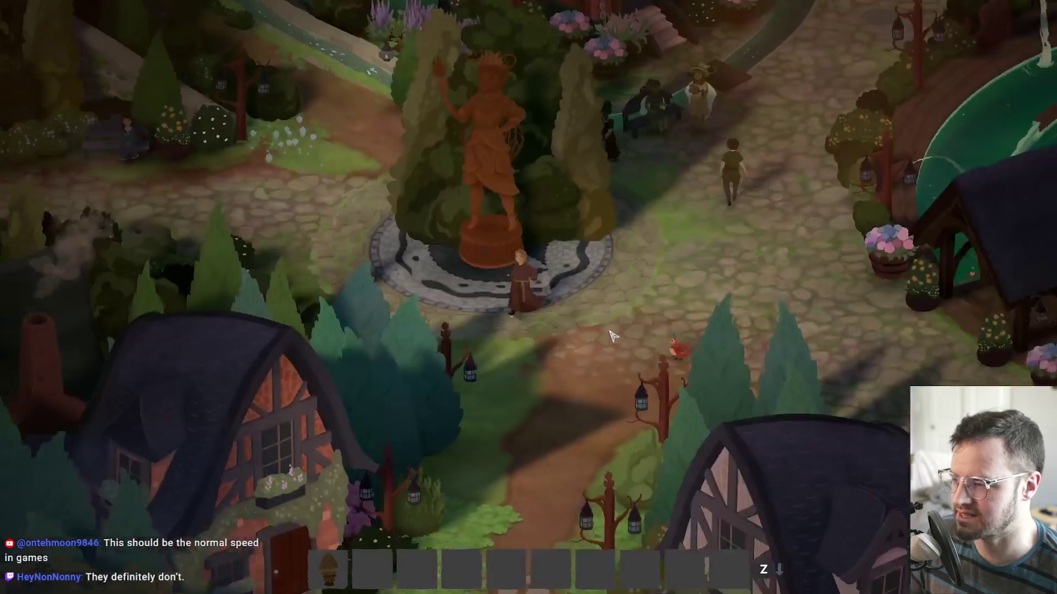
pyautogui.press('a')
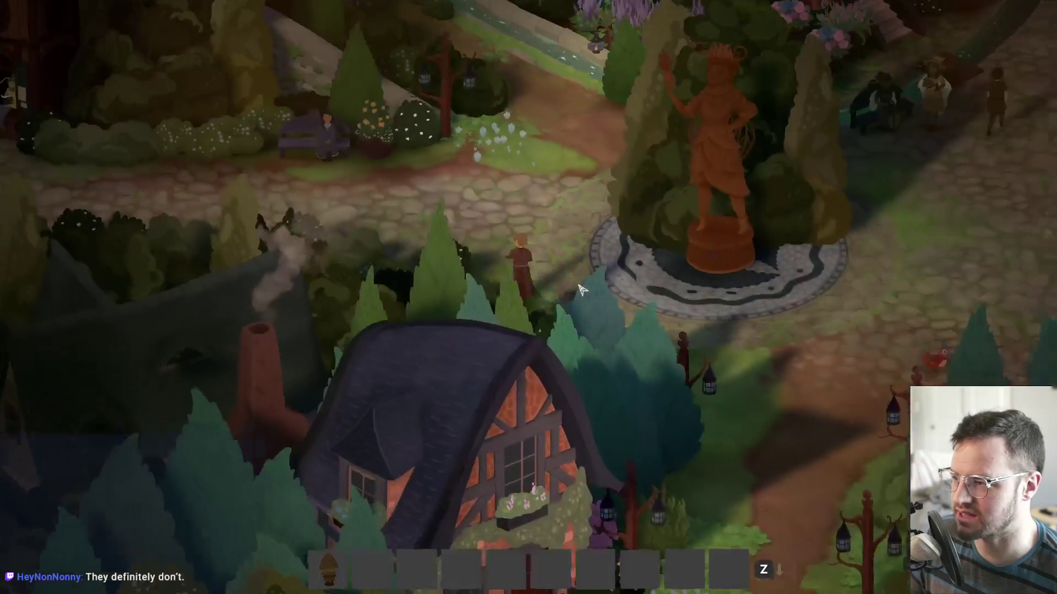
pyautogui.press('a')
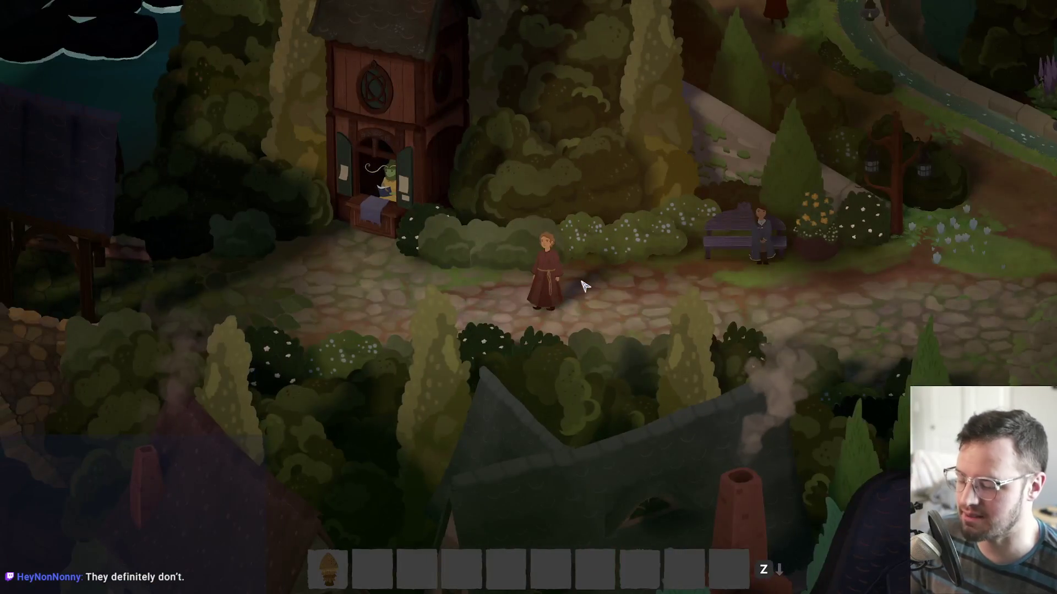
pyautogui.hotkey('alt', 'F4')
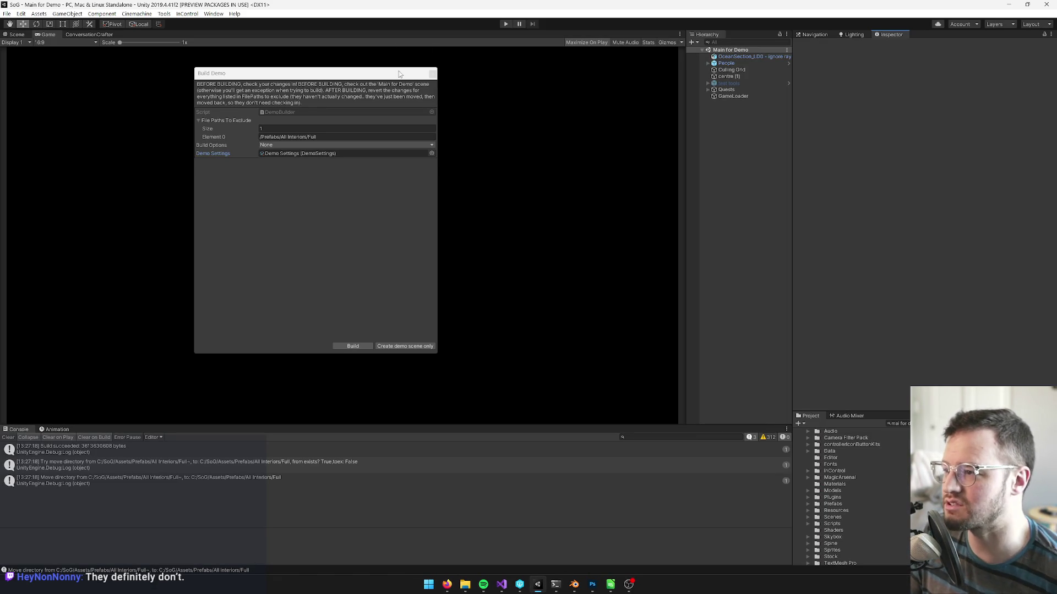
# Close the Build Demo window and pull down Unity's Edit menu.
pyautogui.moveTo(432, 73); pyautogui.dragTo(445, 74)
pyautogui.click(444, 73)
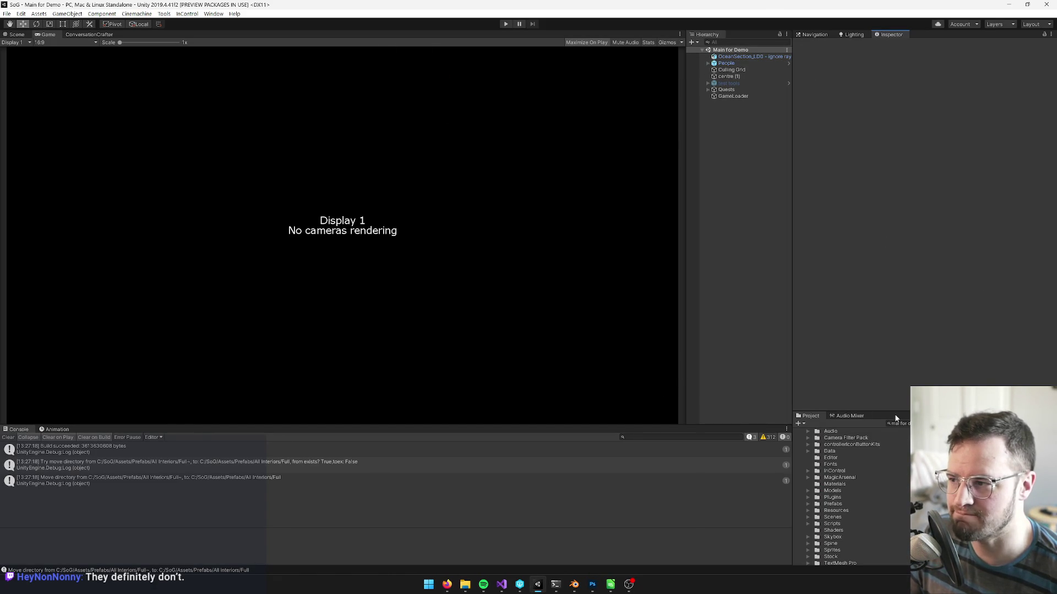
pyautogui.click(21, 13)
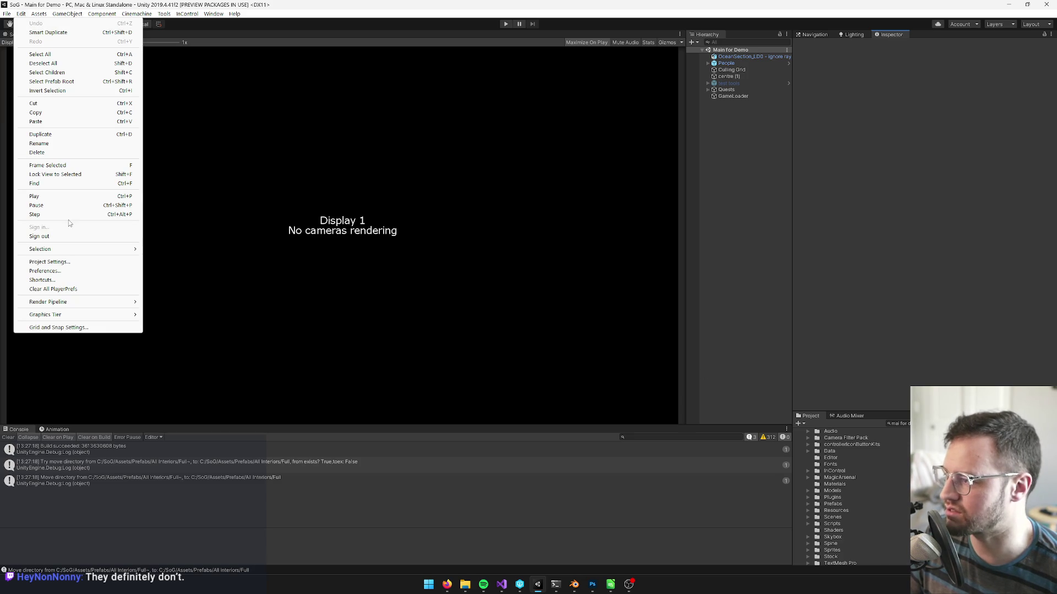
# Turn off the splash screen in Project Settings and save the project.
pyautogui.click(50, 261)
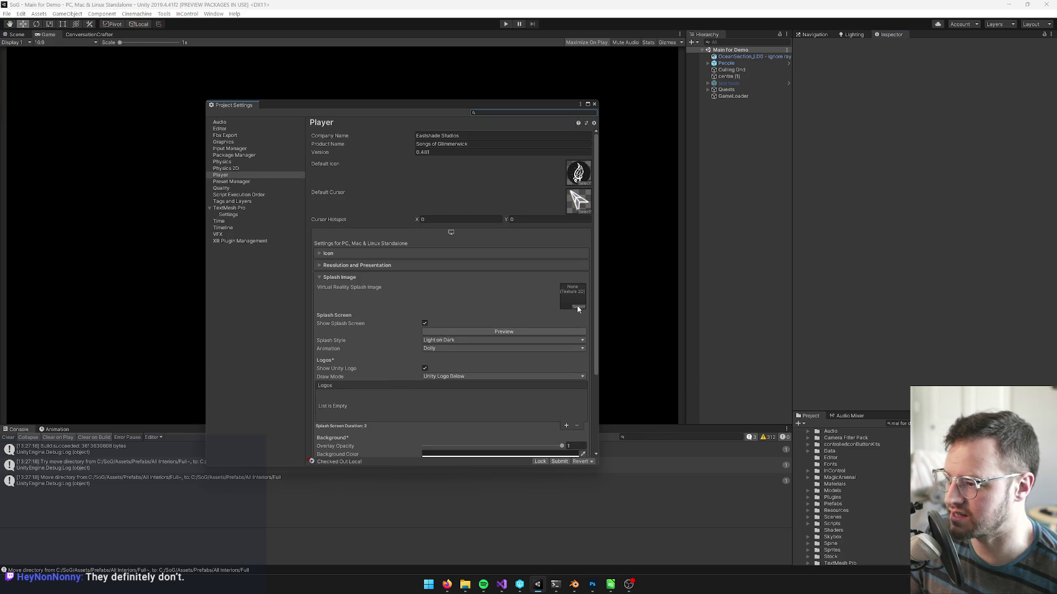
pyautogui.click(424, 324)
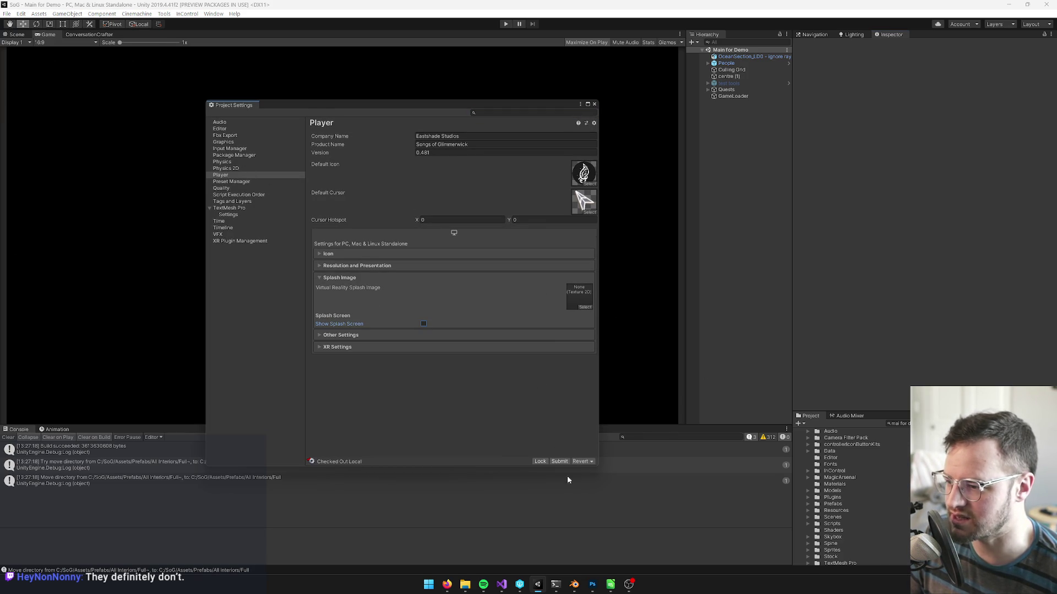
pyautogui.click(7, 13)
pyautogui.click(34, 86)
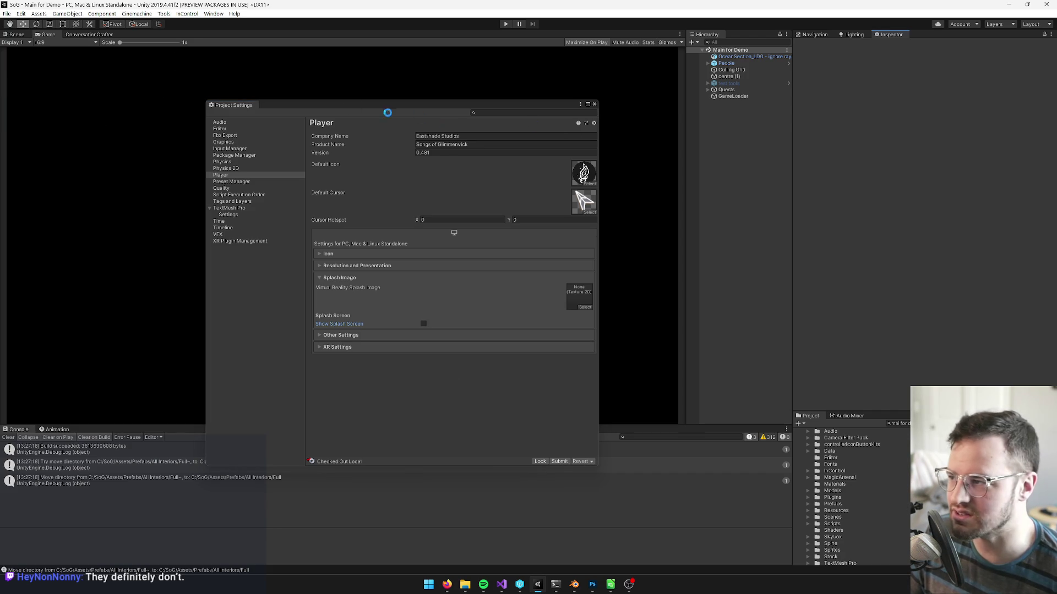
# Close the Project Settings window and select the text in the Project search field.
pyautogui.moveTo(355, 102); pyautogui.dragTo(494, 115)
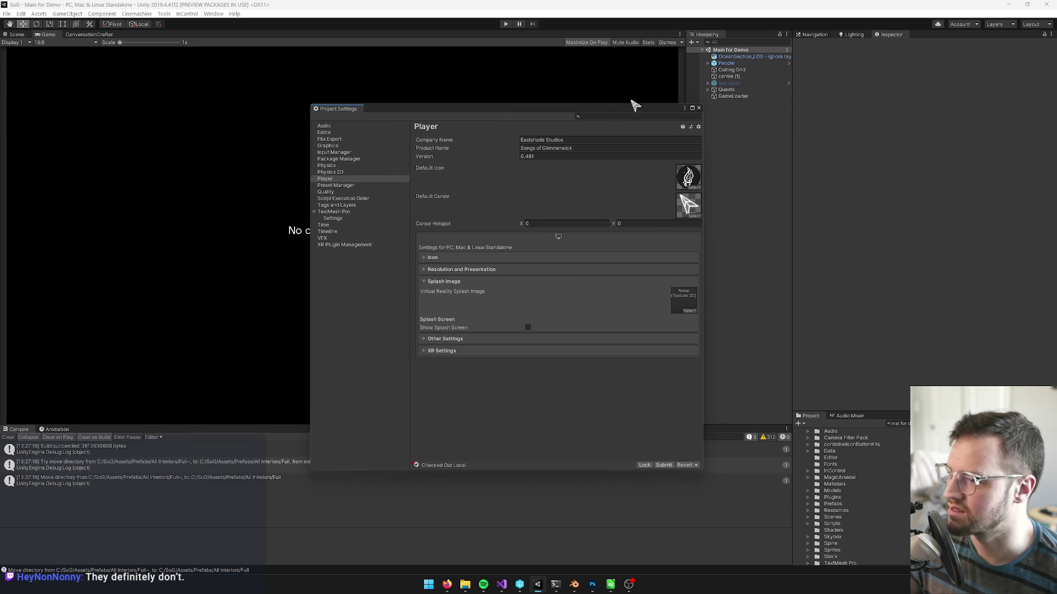
pyautogui.moveTo(600, 110); pyautogui.dragTo(617, 105)
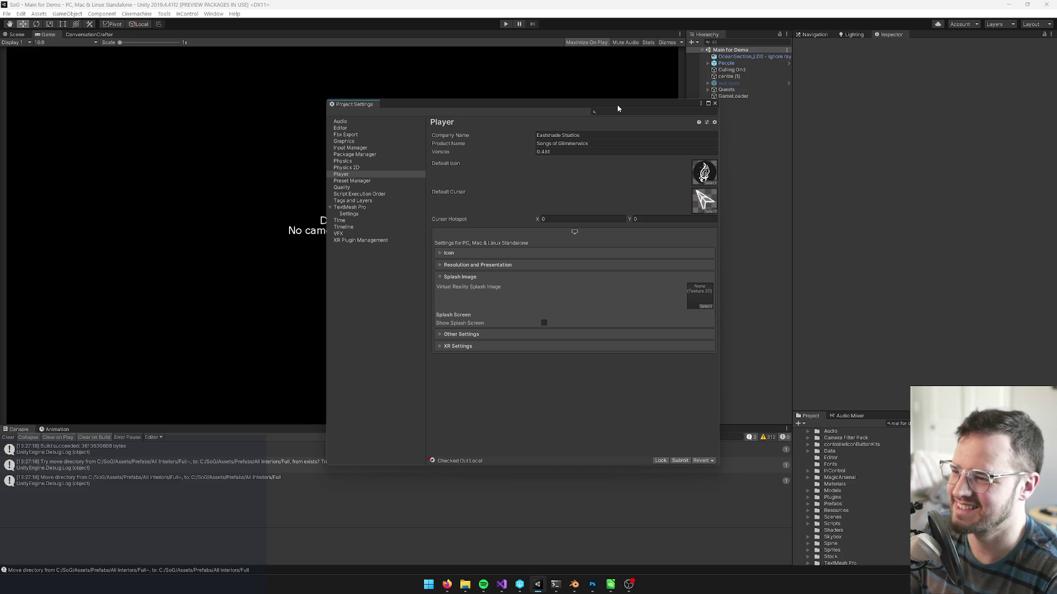
pyautogui.moveTo(617, 109); pyautogui.dragTo(607, 108)
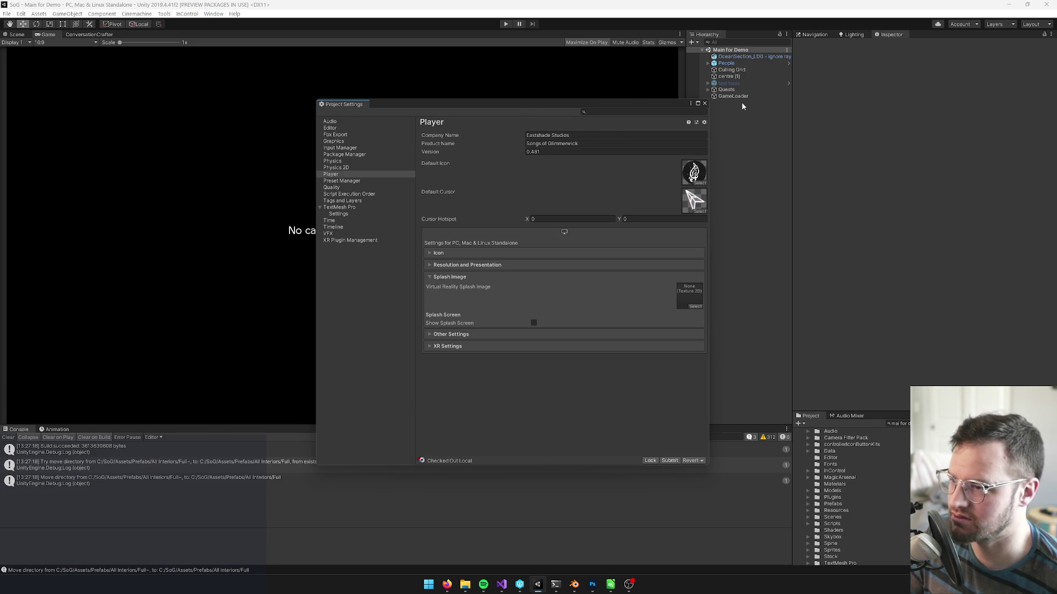
pyautogui.click(705, 104)
pyautogui.hotkey('ctrl', 'f')
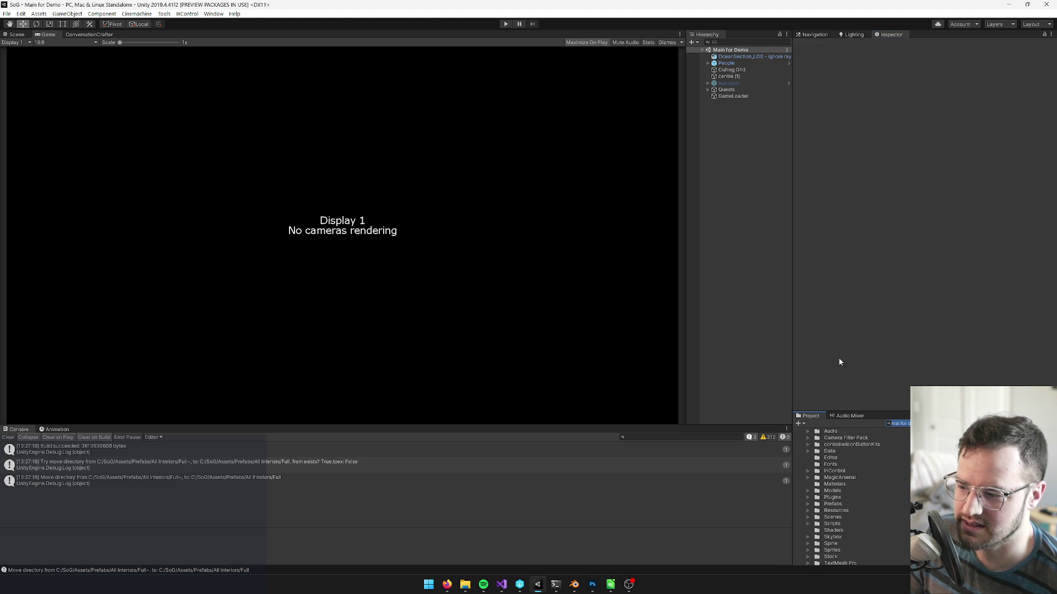
pyautogui.click(907, 422)
pyautogui.hotkey('ctrl', 'a')
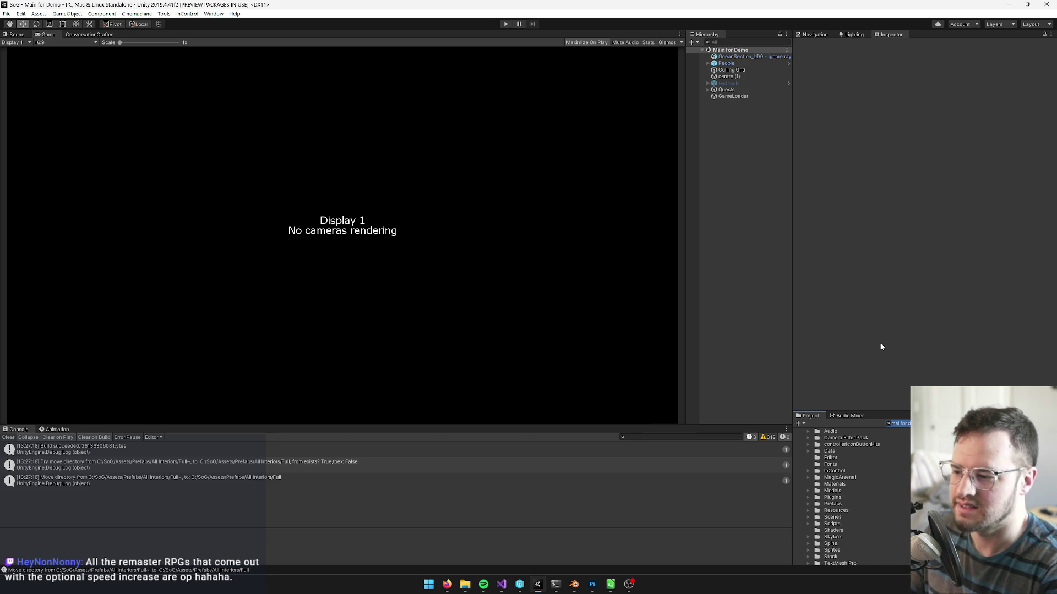
# Bring Firefox forward and open the SoG Master Loc Sheet in a new tab via a 'master' search.
pyautogui.click(447, 584)
pyautogui.click(428, 543)
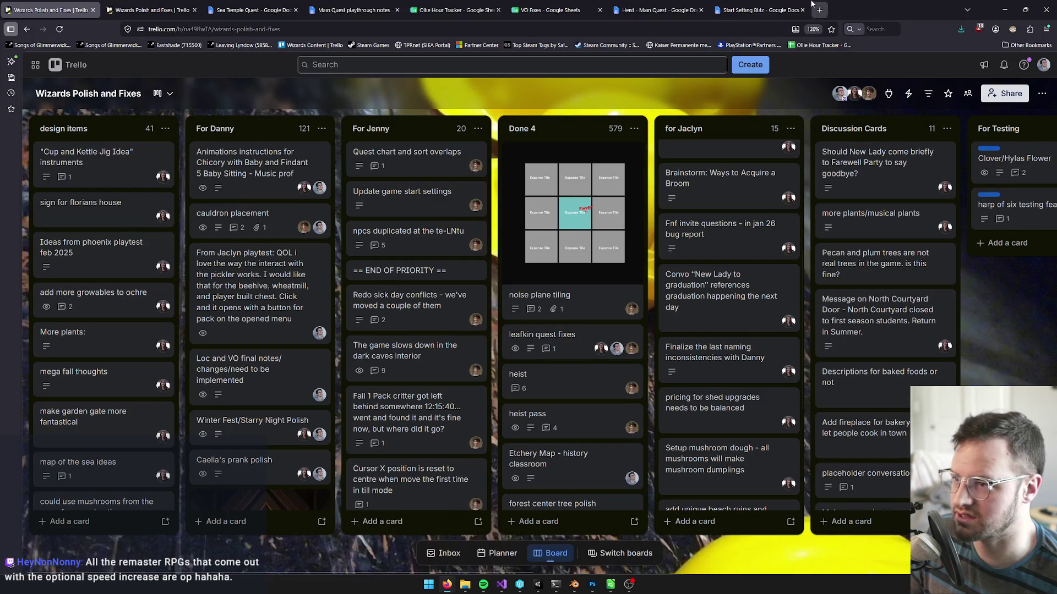
pyautogui.hotkey('ctrl', 't')
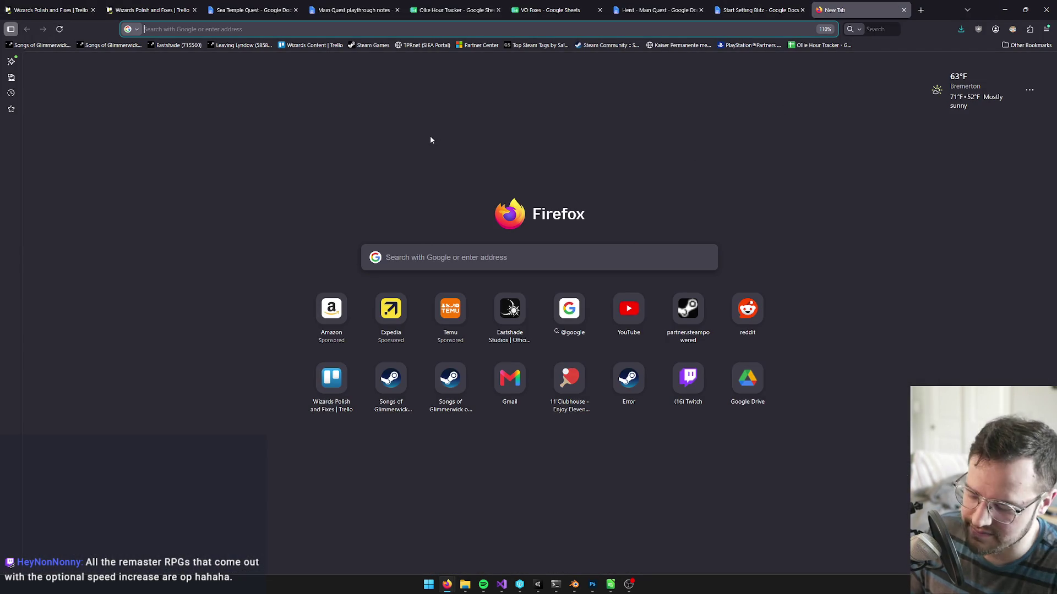
pyautogui.write('locsh')
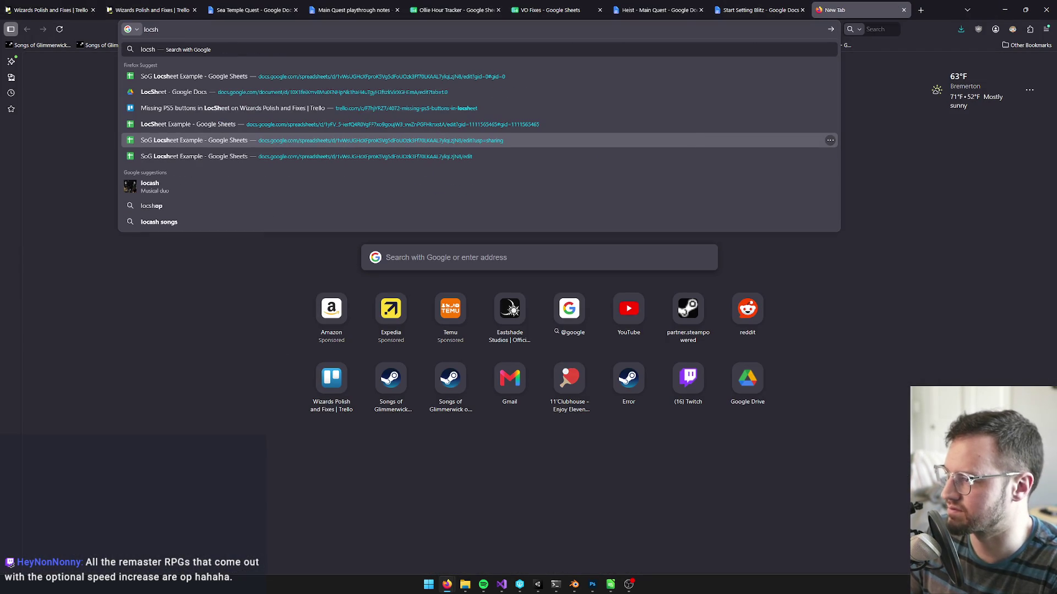
pyautogui.press('BackSpace')
pyautogui.press('BackSpace')
pyautogui.press('BackSpace')
pyautogui.write('master')
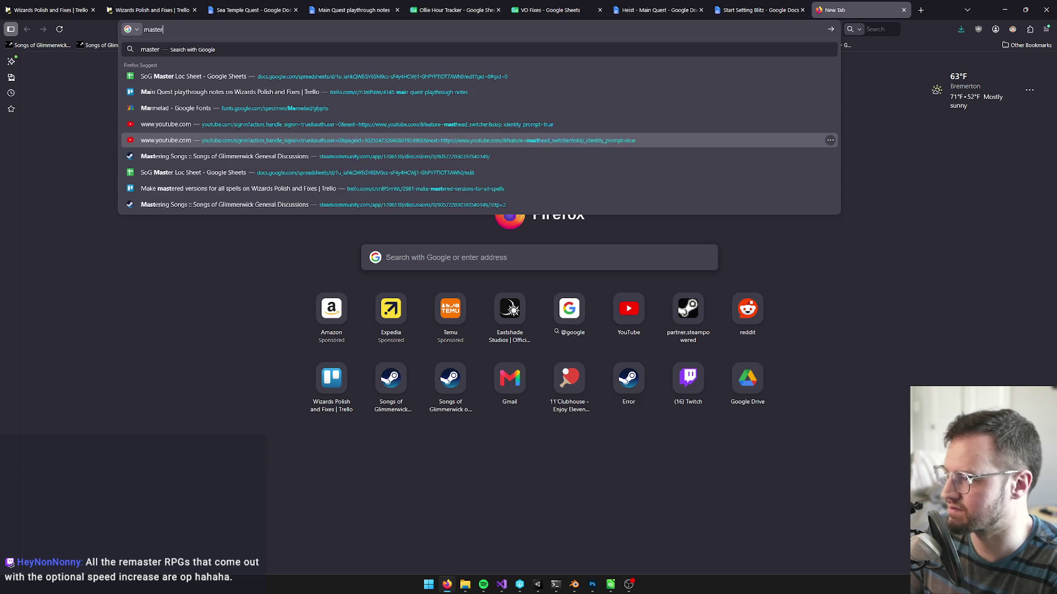
pyautogui.press('Down')
pyautogui.press('Return')
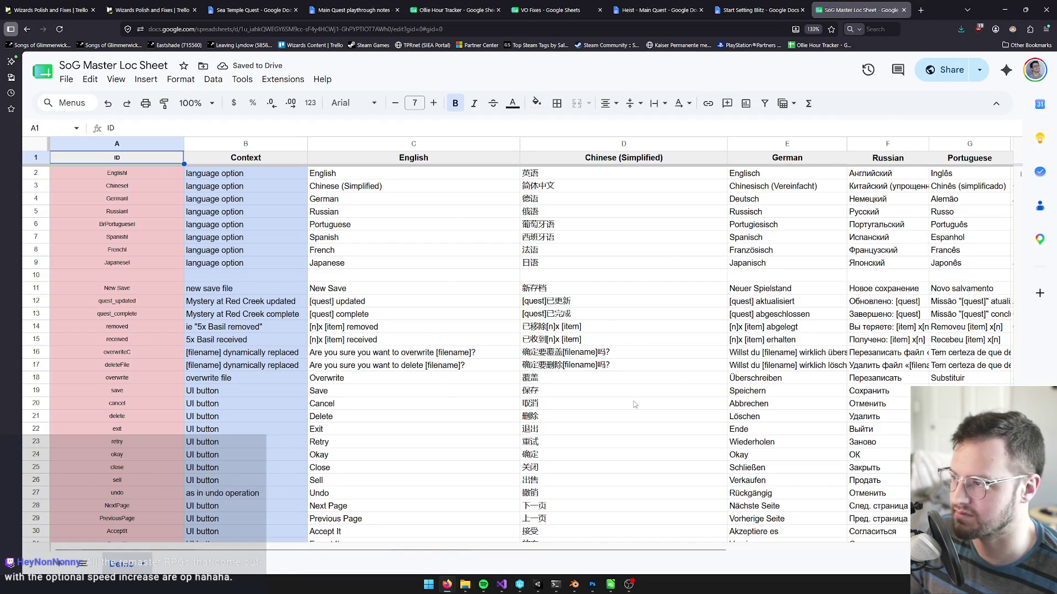
# Maximize the browser and open the loc sheet's version history.
pyautogui.click(213, 79)
pyautogui.moveTo(243, 81)
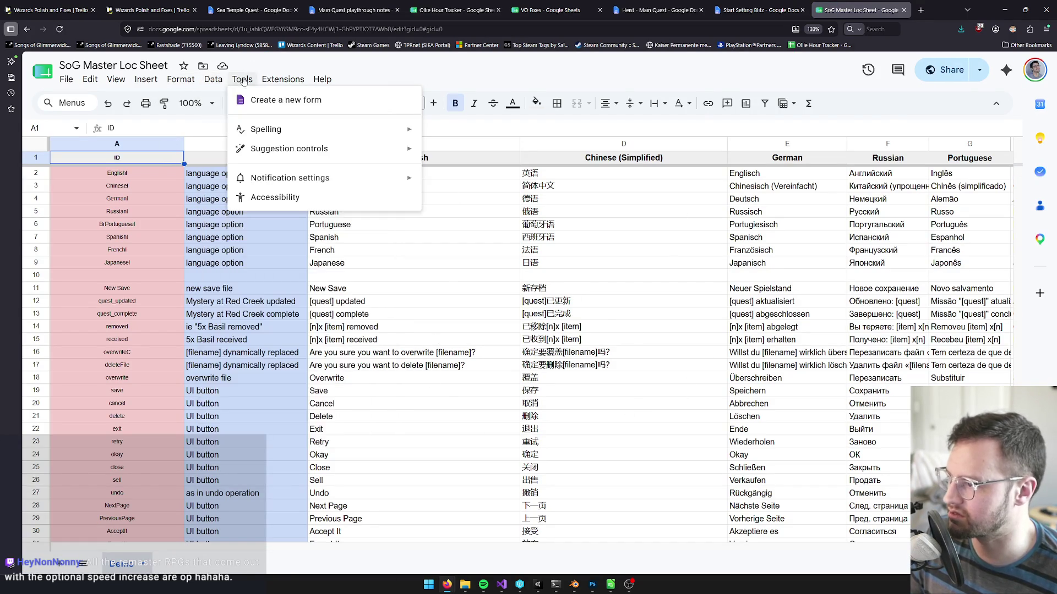
pyautogui.moveTo(181, 79)
pyautogui.moveTo(227, 225)
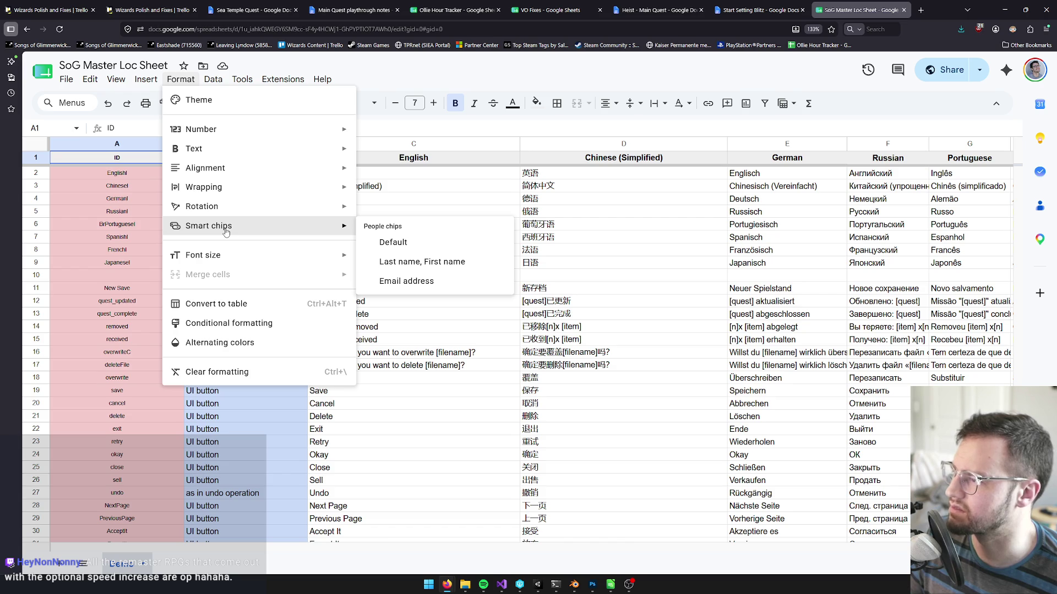
pyautogui.click(967, 10)
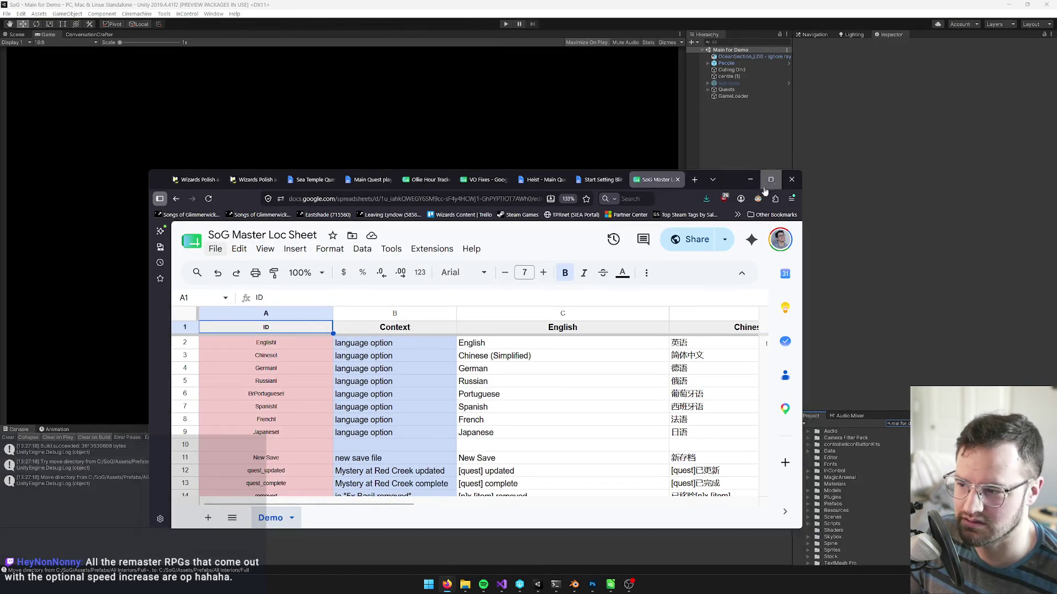
pyautogui.click(771, 179)
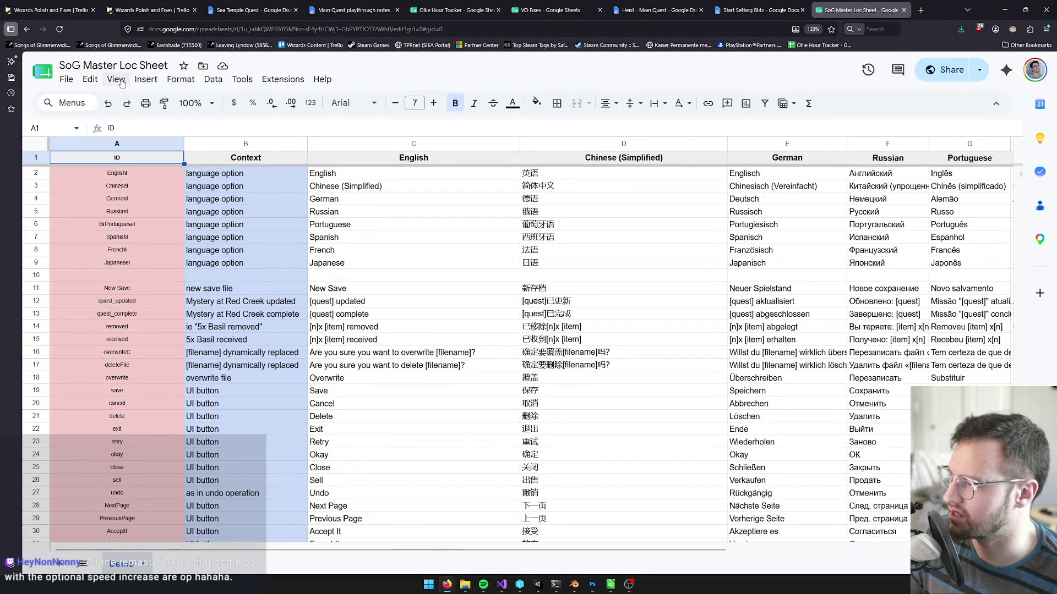
pyautogui.click(89, 79)
pyautogui.moveTo(157, 120)
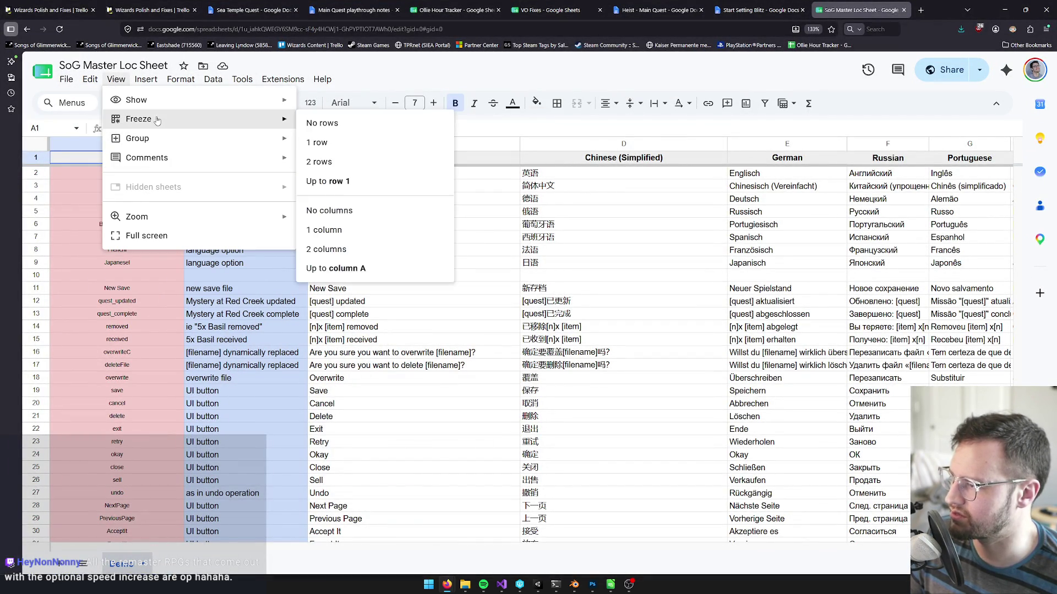
pyautogui.moveTo(90, 81)
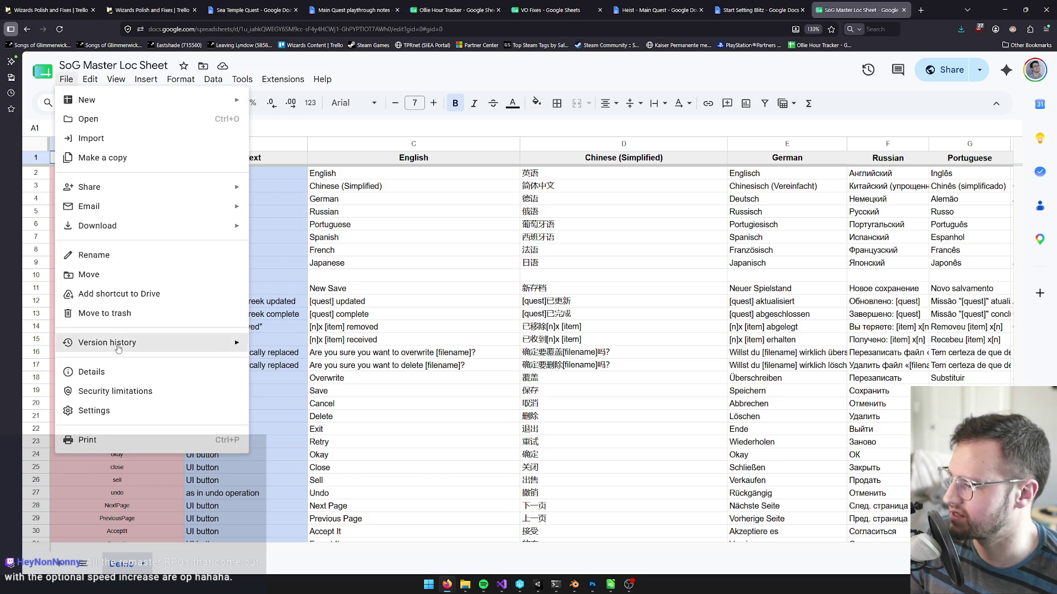
pyautogui.moveTo(117, 346)
pyautogui.click(302, 366)
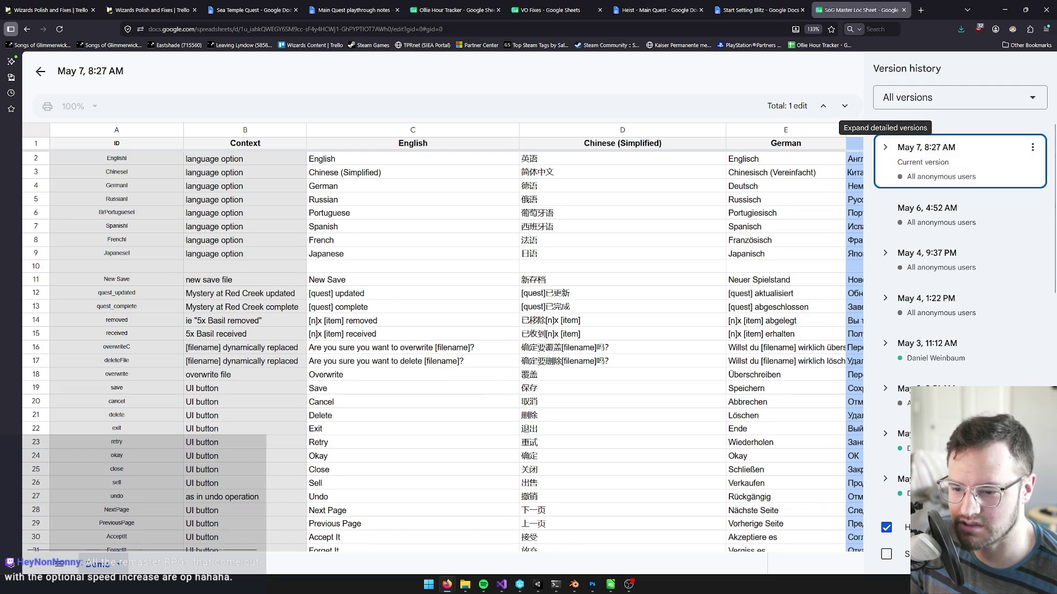
# Preview the May 6, 4:52 AM and May 4, 9:37 PM versions' Chinese edits.
pyautogui.press('super+n')
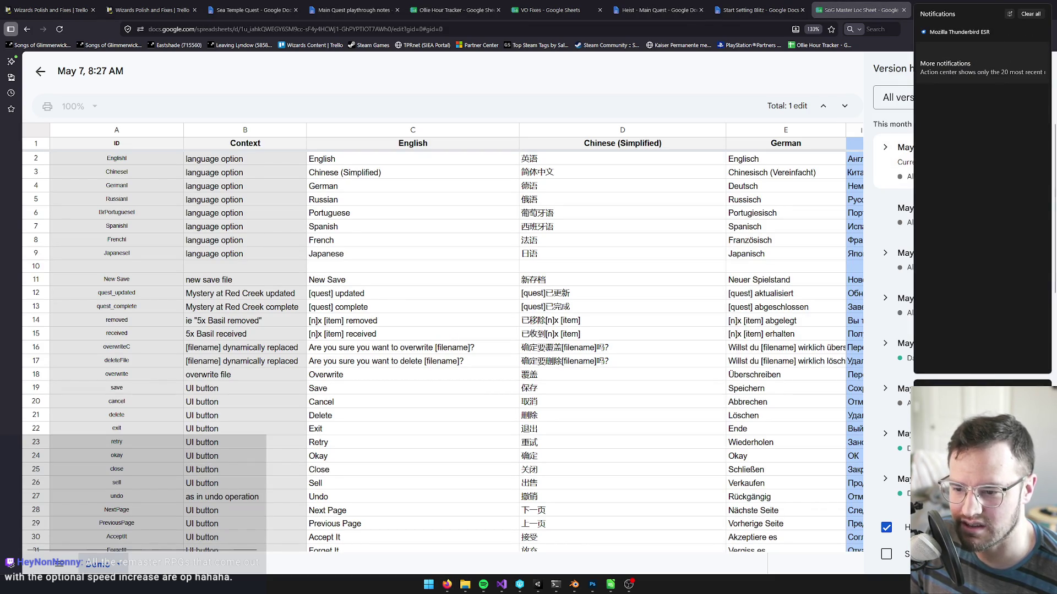
pyautogui.click(857, 6)
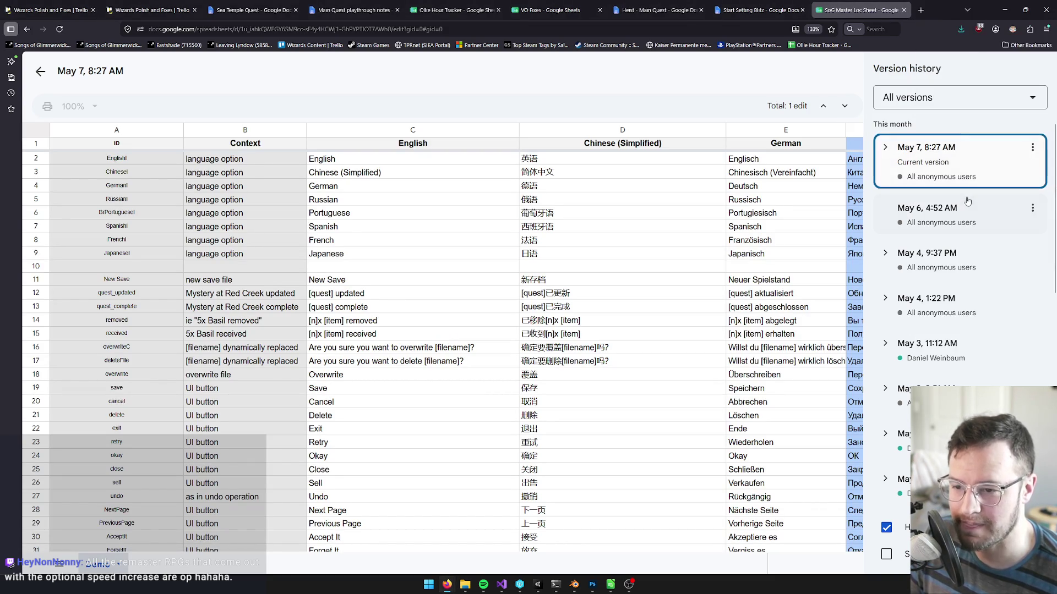
pyautogui.click(887, 153)
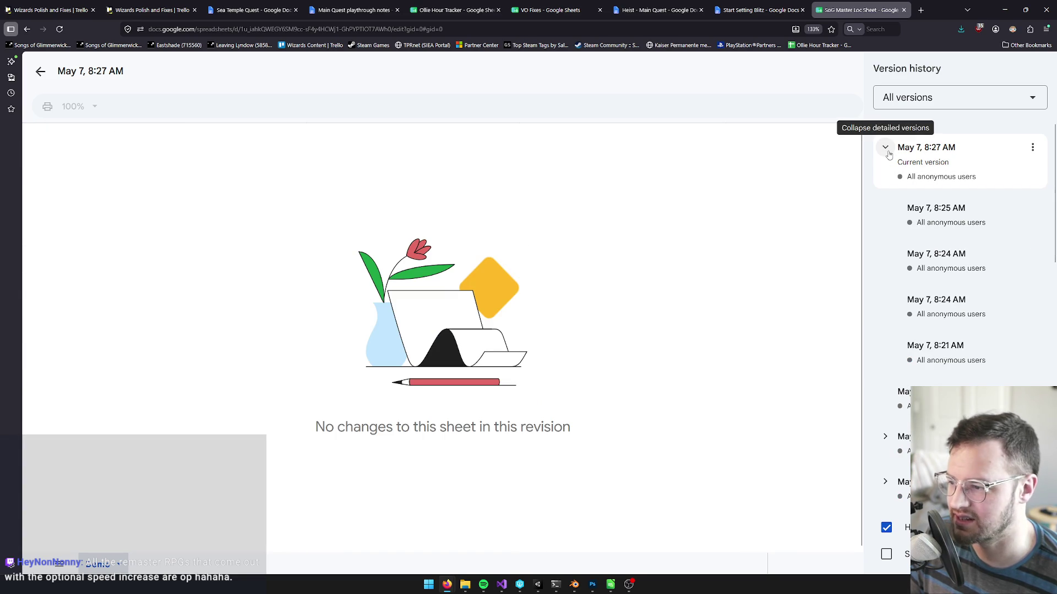
pyautogui.click(887, 151)
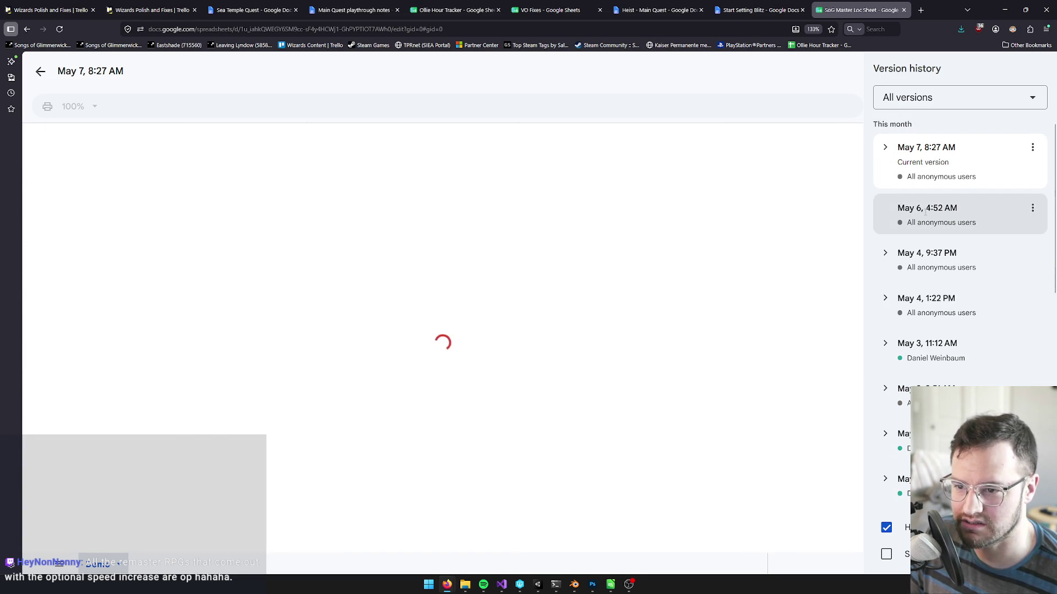
pyautogui.click(993, 221)
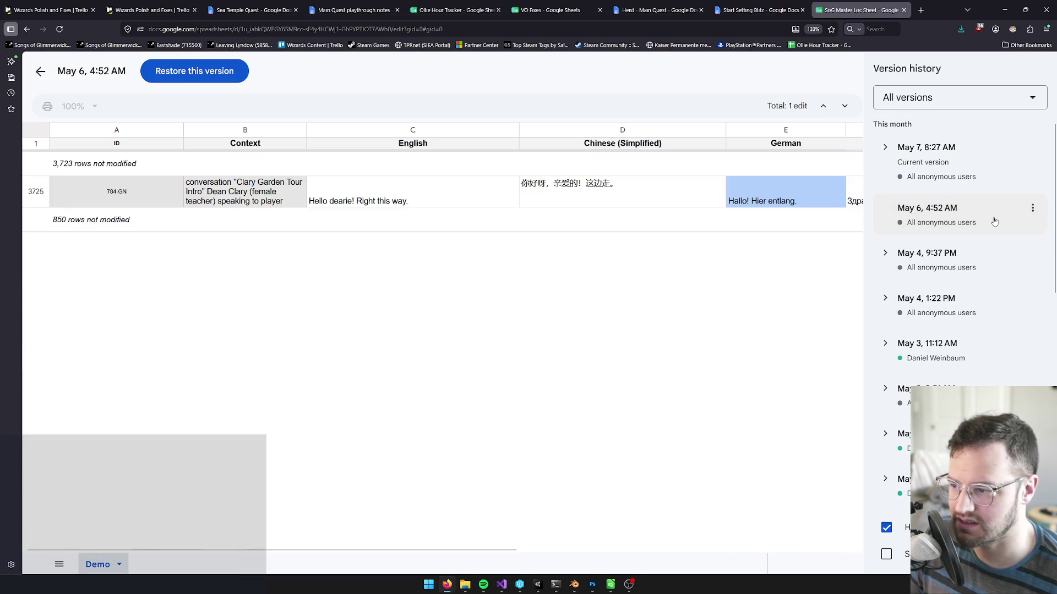
pyautogui.click(988, 267)
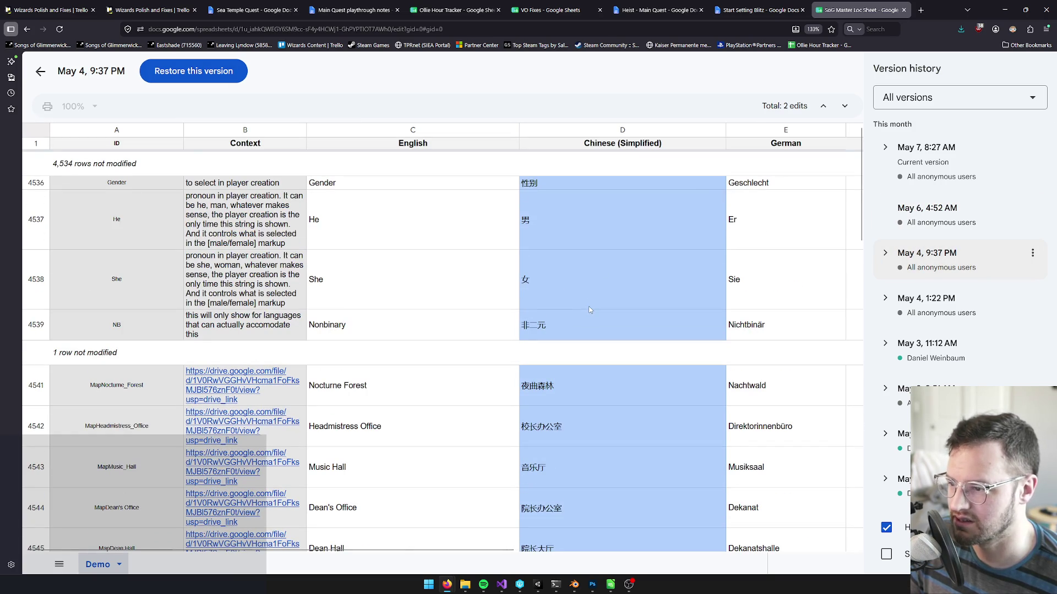
pyautogui.scroll(-5, 586, 312)
pyautogui.scroll(5, 587, 311)
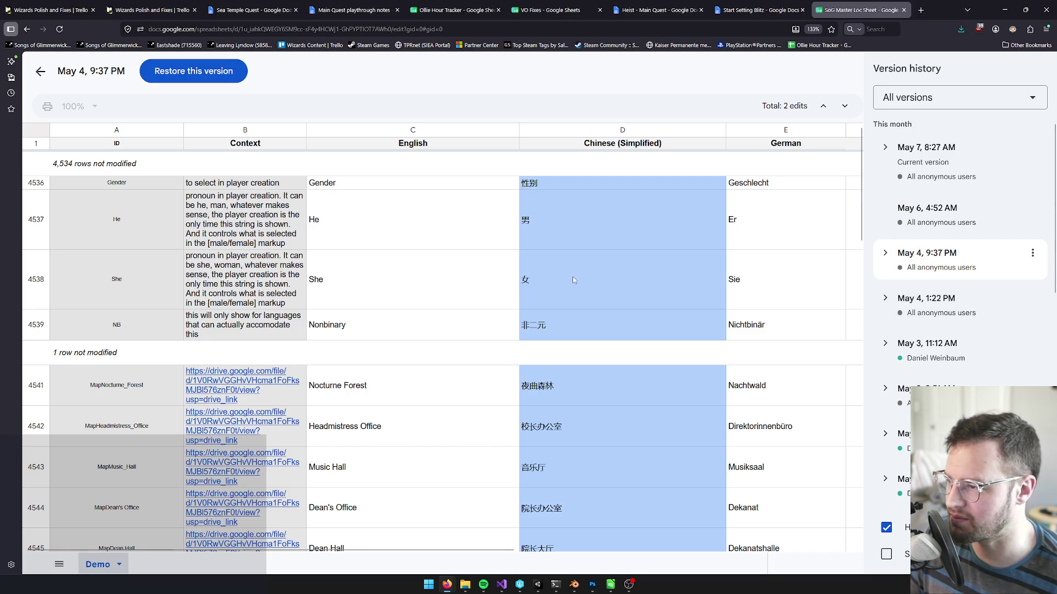
# Search 'songs of glimrwick' in a new tab and open the game's Steam store page.
pyautogui.click(920, 10)
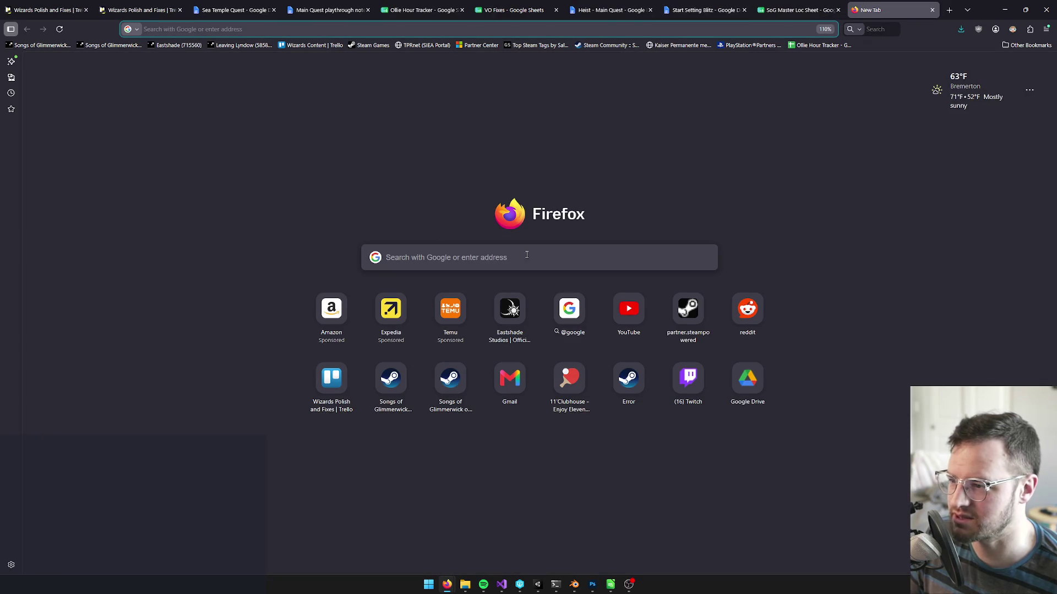
pyautogui.write('songs')
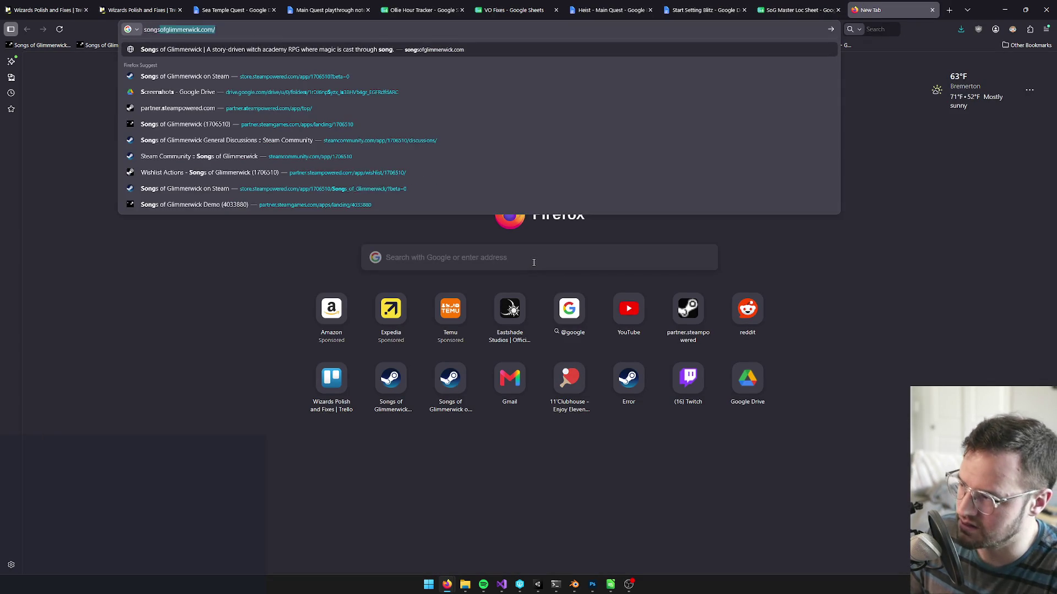
pyautogui.write(' of gl')
pyautogui.write('immerwick')
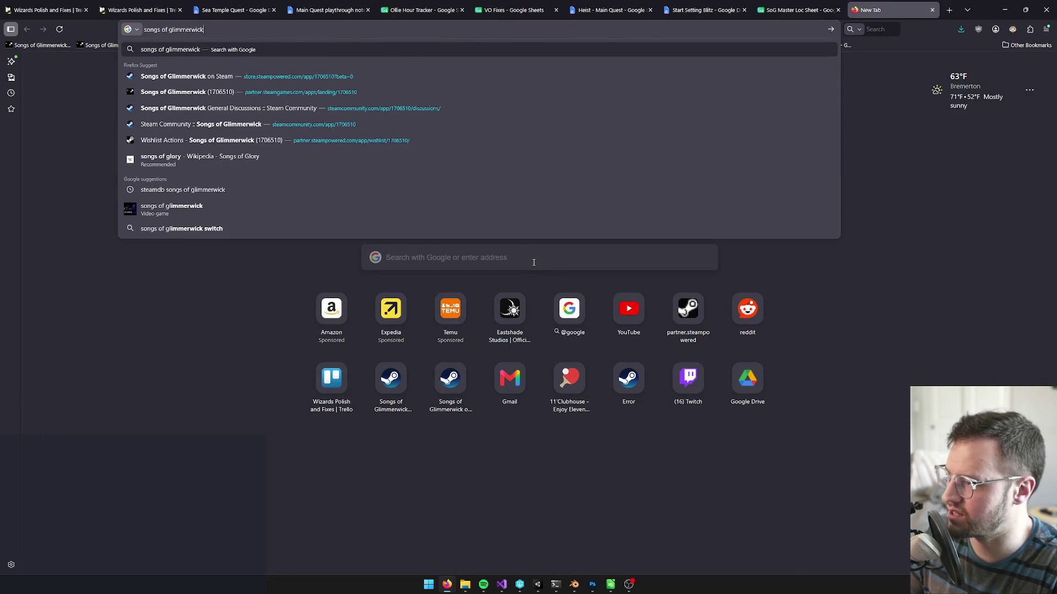
pyautogui.press('Return')
pyautogui.scroll(-2, 261, 303)
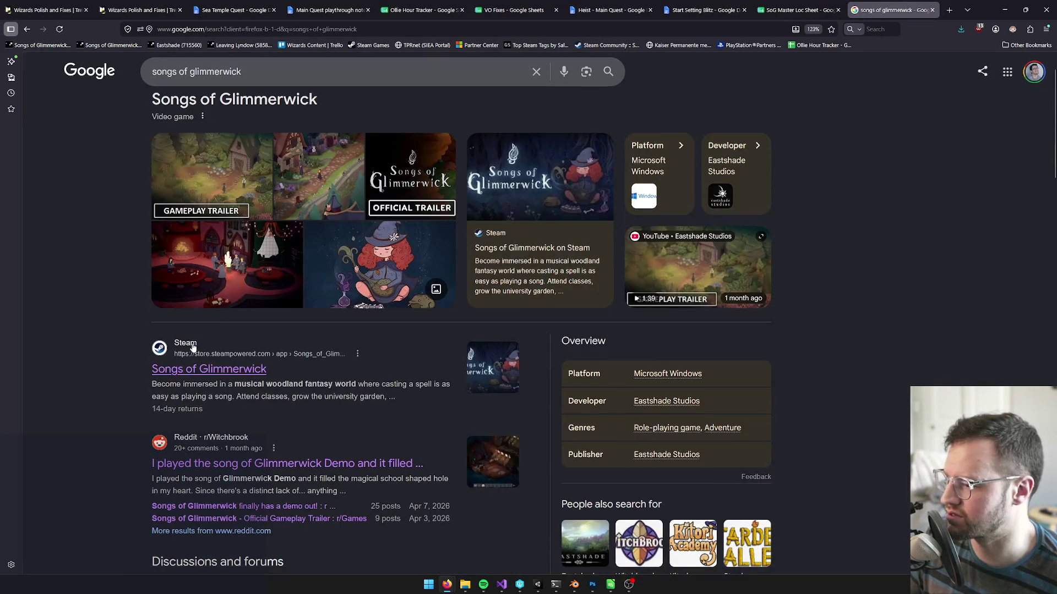
pyautogui.click(180, 374)
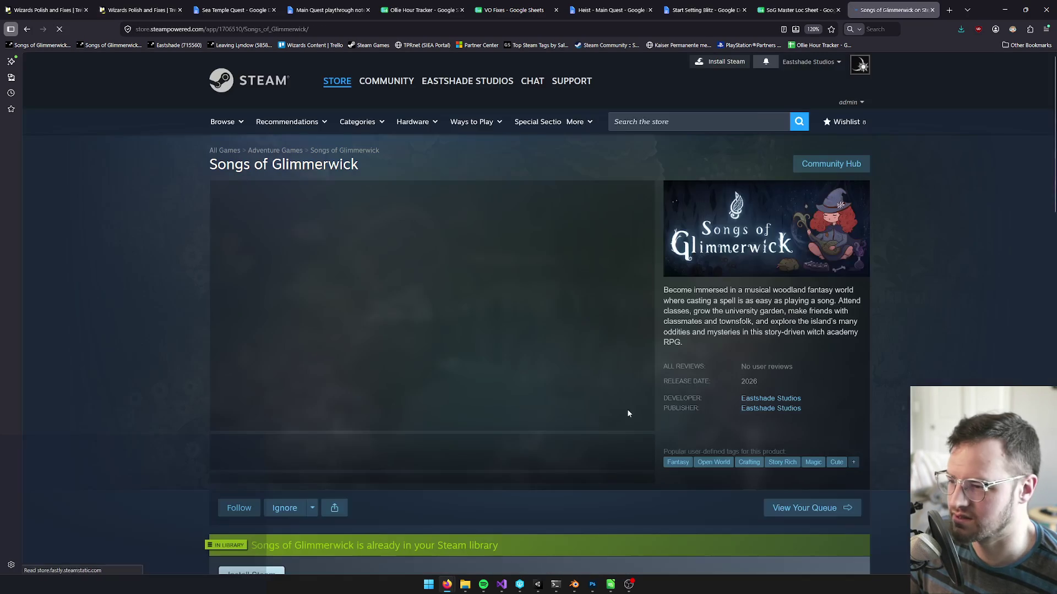
# Open the Localization Update announcement from the Community Hub and check its posted date.
pyautogui.click(831, 164)
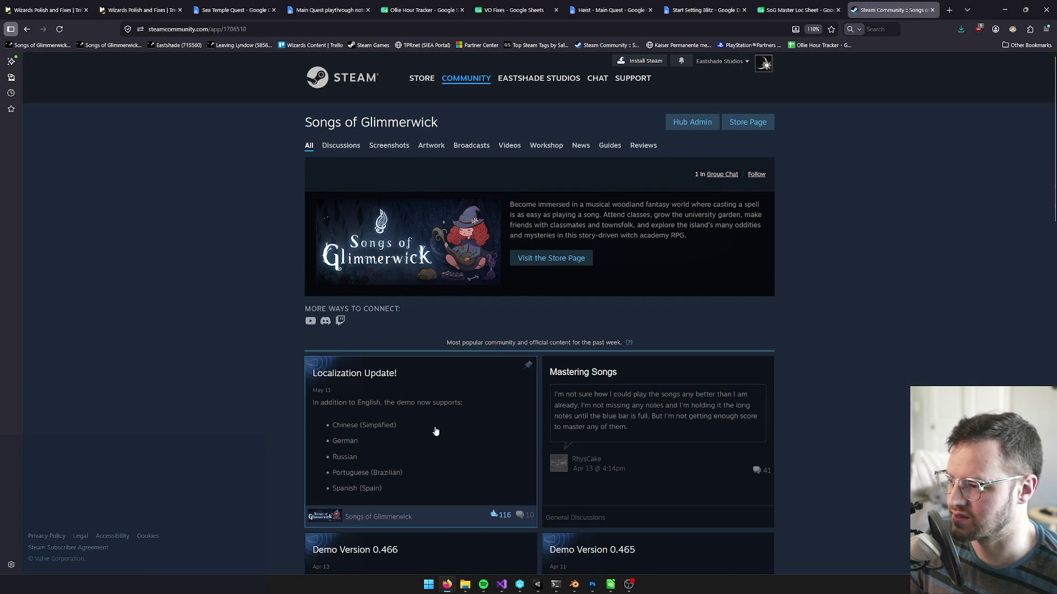
pyautogui.click(465, 411)
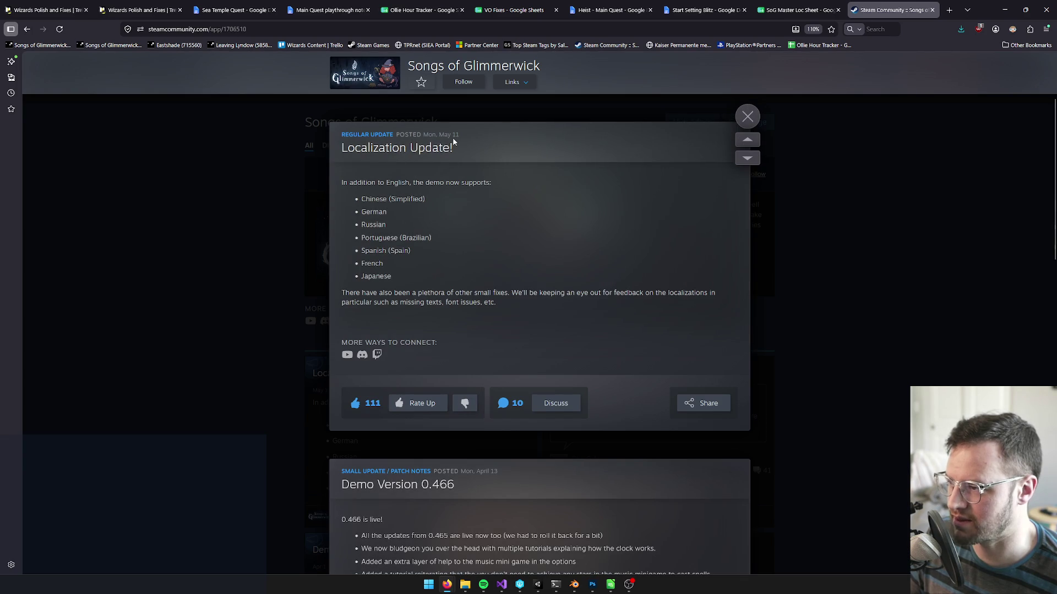
pyautogui.click(492, 143)
pyautogui.moveTo(471, 133); pyautogui.dragTo(410, 135)
pyautogui.click(500, 138)
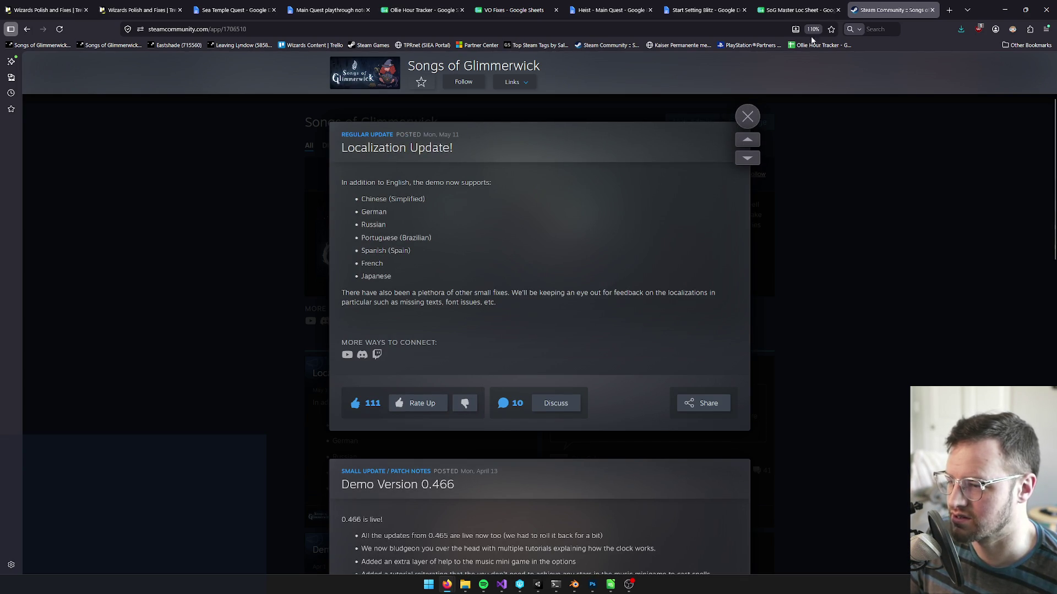
pyautogui.click(799, 10)
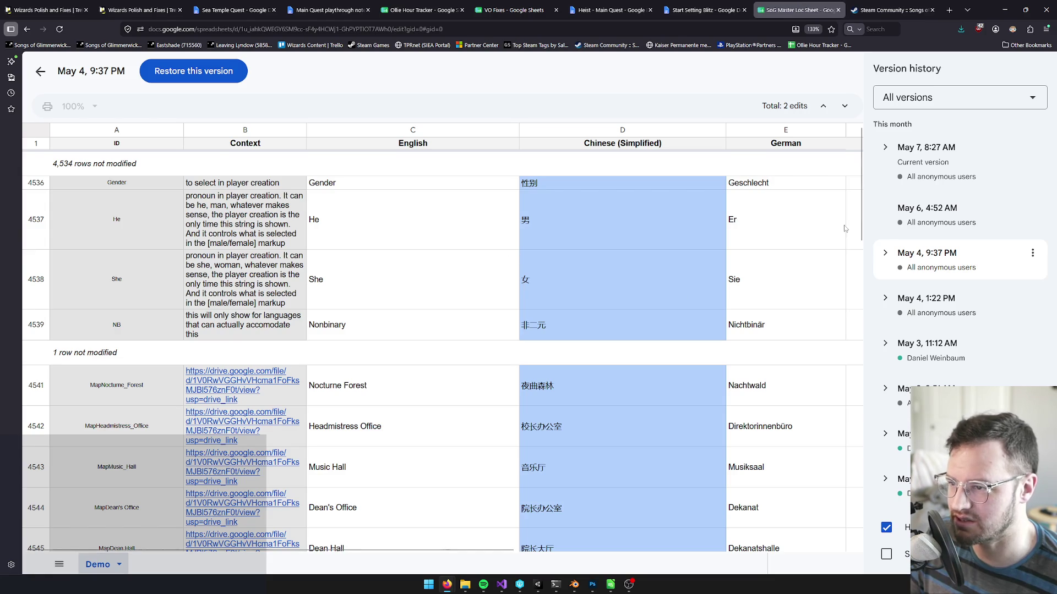
# Preview the May 6, 4:52 AM edit, then the current May 7, 8:27 AM version, scrolling through the sheet.
pyautogui.click(990, 210)
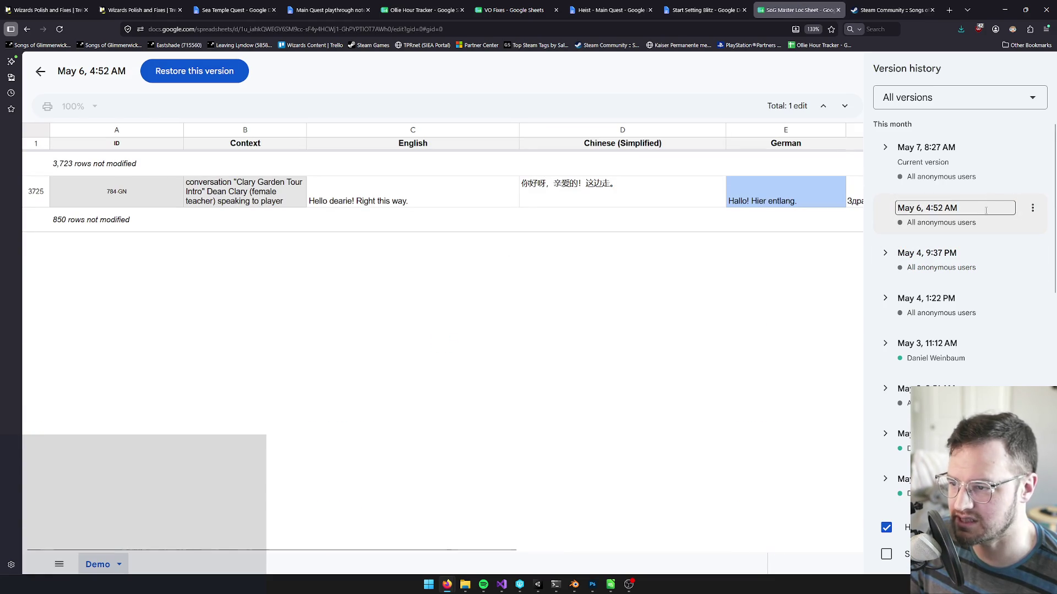
pyautogui.click(997, 177)
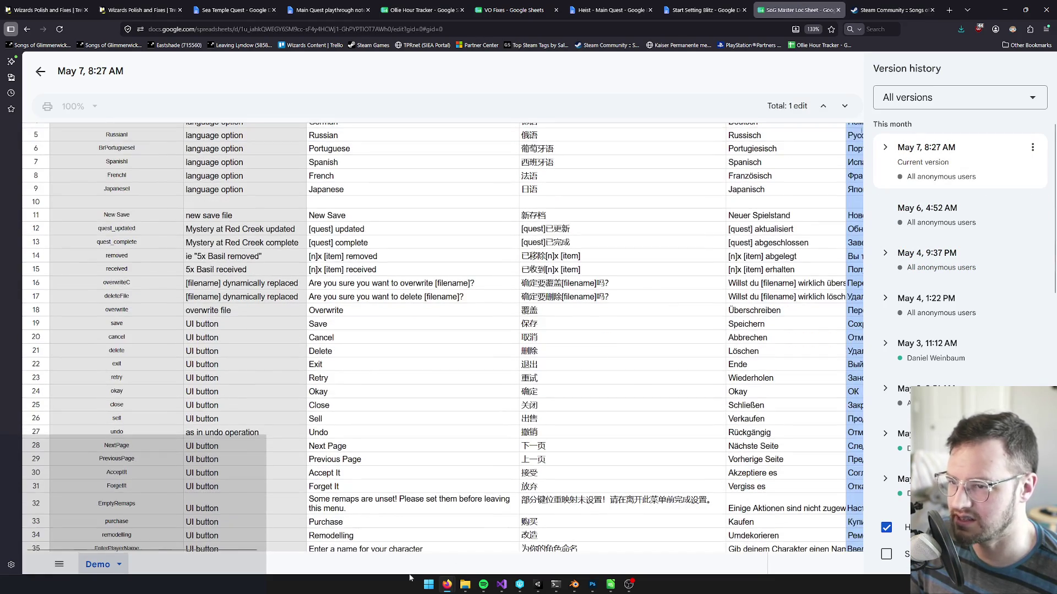
pyautogui.moveTo(199, 550)
pyautogui.mouseDown()
pyautogui.moveTo(297, 551)
pyautogui.moveTo(393, 527)
pyautogui.moveTo(373, 357)
pyautogui.mouseUp()
pyautogui.scroll(-20, 373, 357)
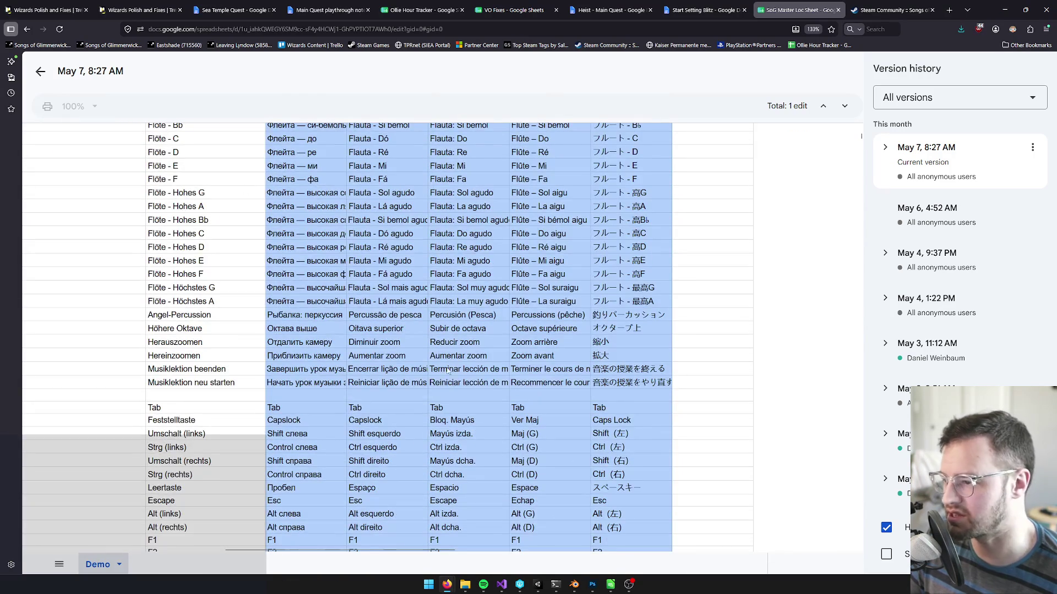
pyautogui.scroll(-15, 265, 299)
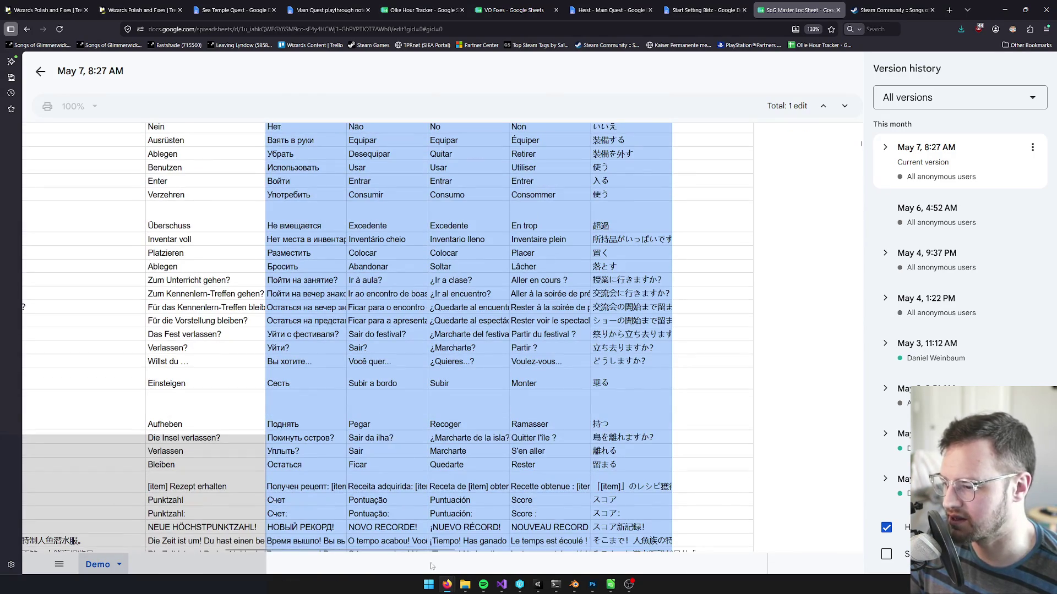
pyautogui.hscroll(-10, 432, 386)
pyautogui.scroll(10, 461, 375)
pyautogui.scroll(20, 461, 374)
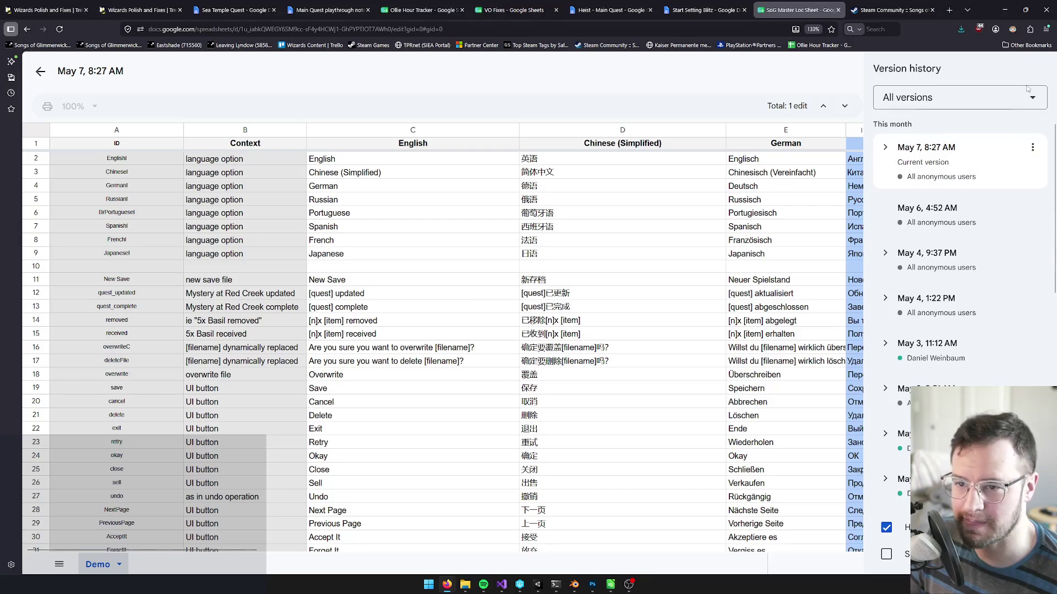
# Exit version history and download the Demo sheet as a .tsv file.
pyautogui.click(42, 73)
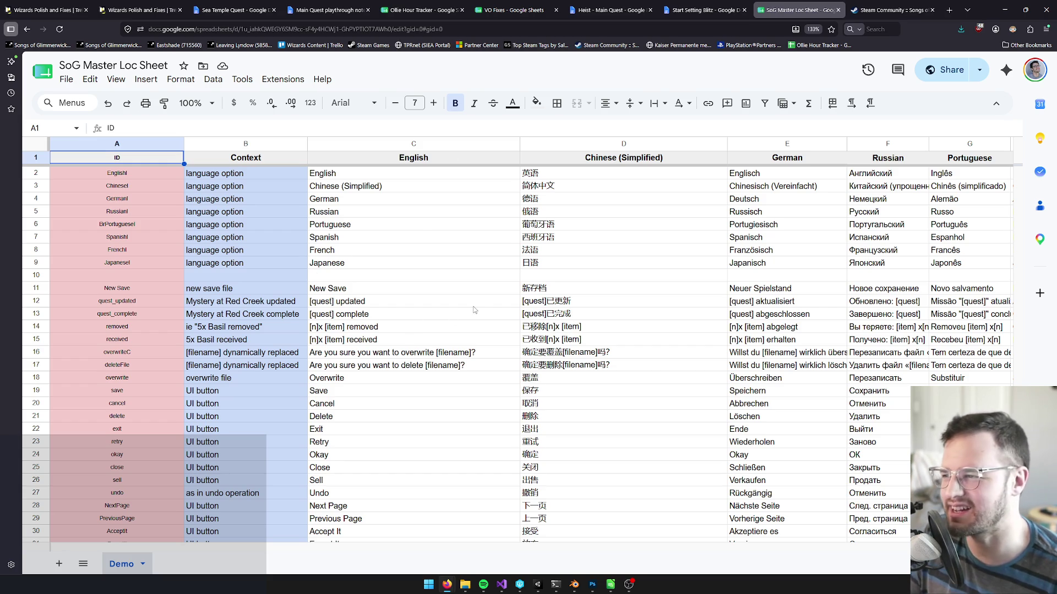
pyautogui.click(67, 79)
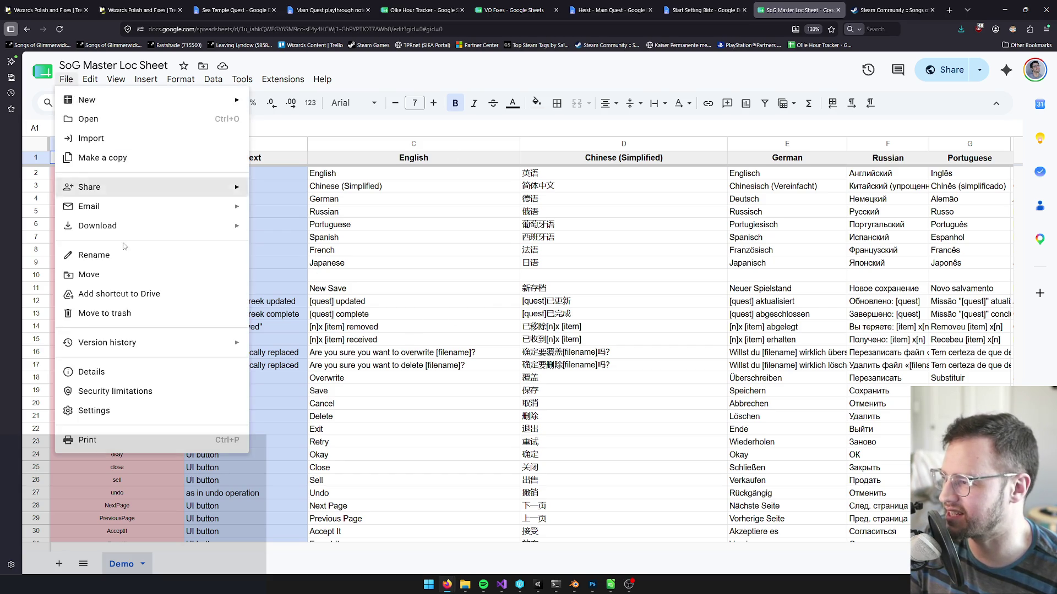
pyautogui.moveTo(122, 230)
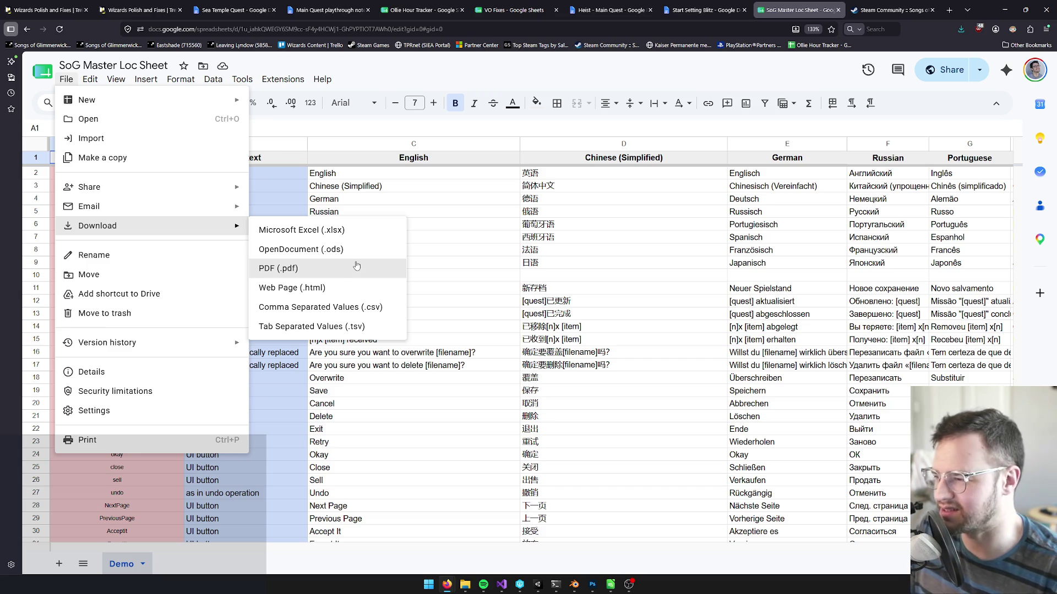
pyautogui.click(322, 328)
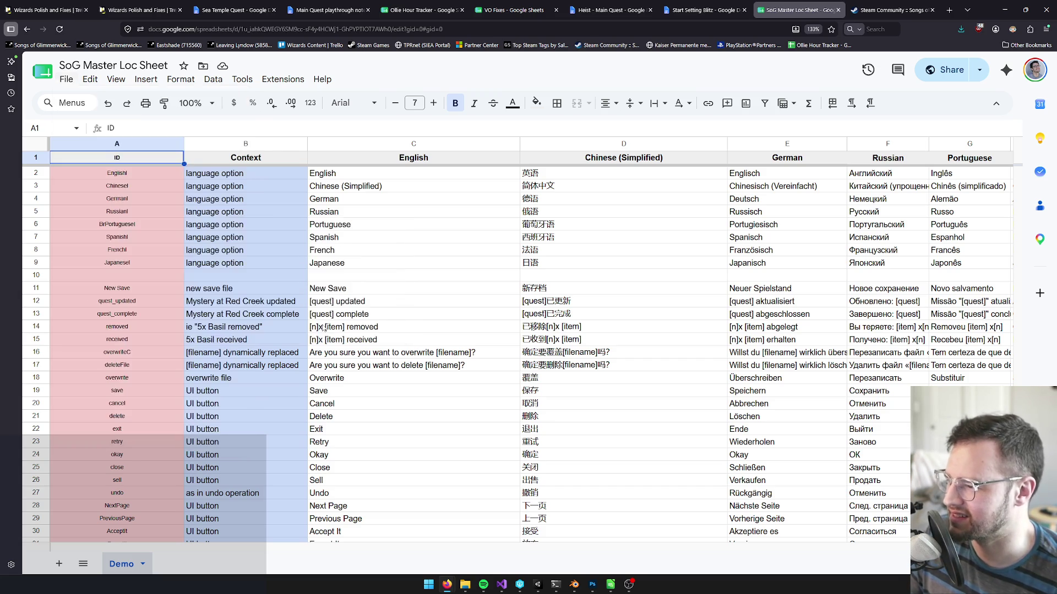
# Rename the downloaded Demo TSV to 'Master Loc Sheet.txt', accepting the extension change, then return to Unity.
pyautogui.click(956, 52)
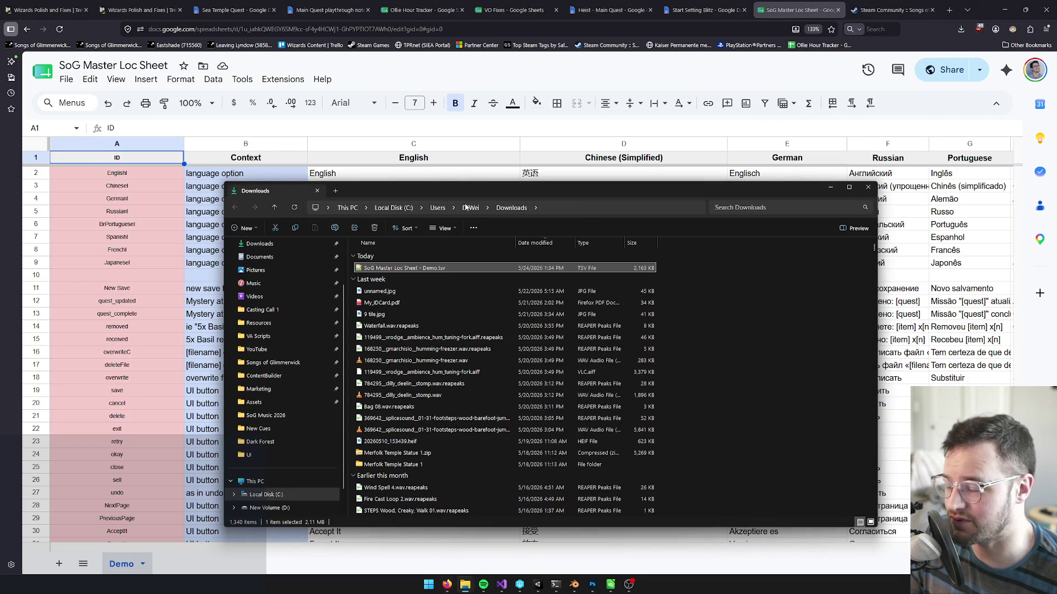
pyautogui.moveTo(484, 183); pyautogui.dragTo(484, 85)
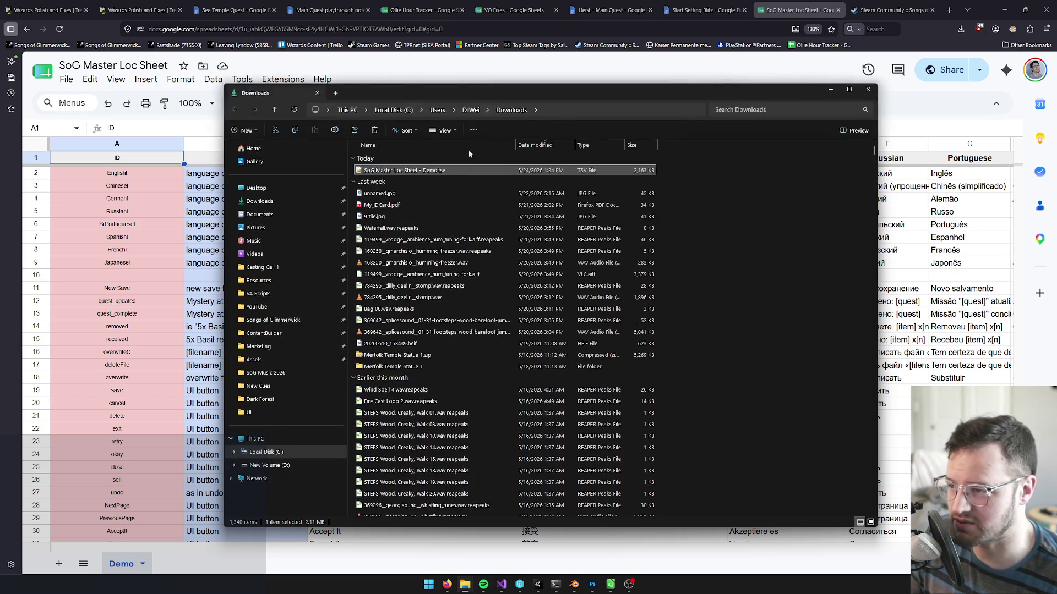
pyautogui.click(423, 171)
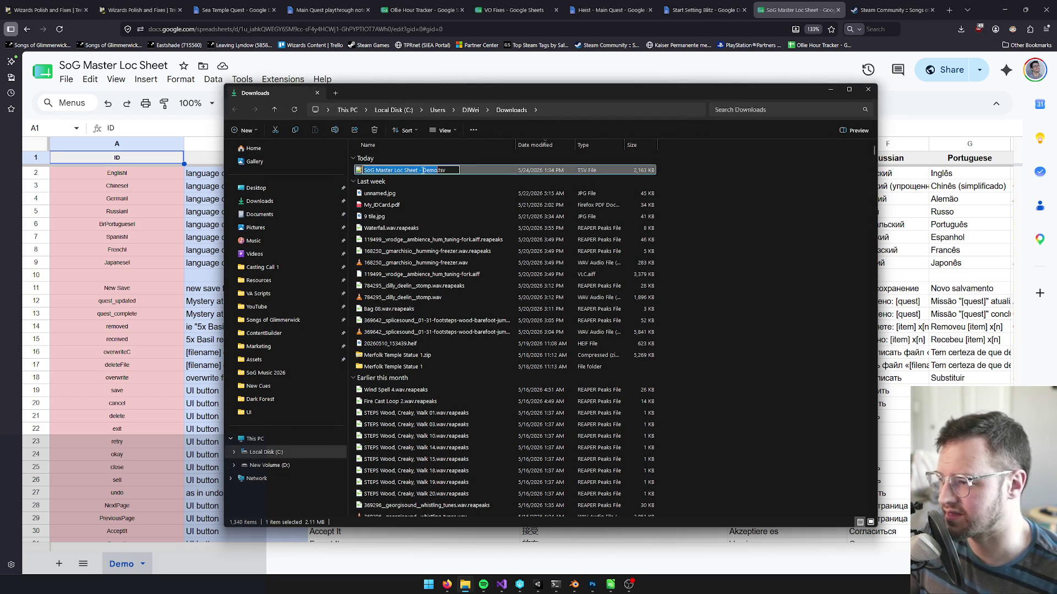
pyautogui.write('Master L')
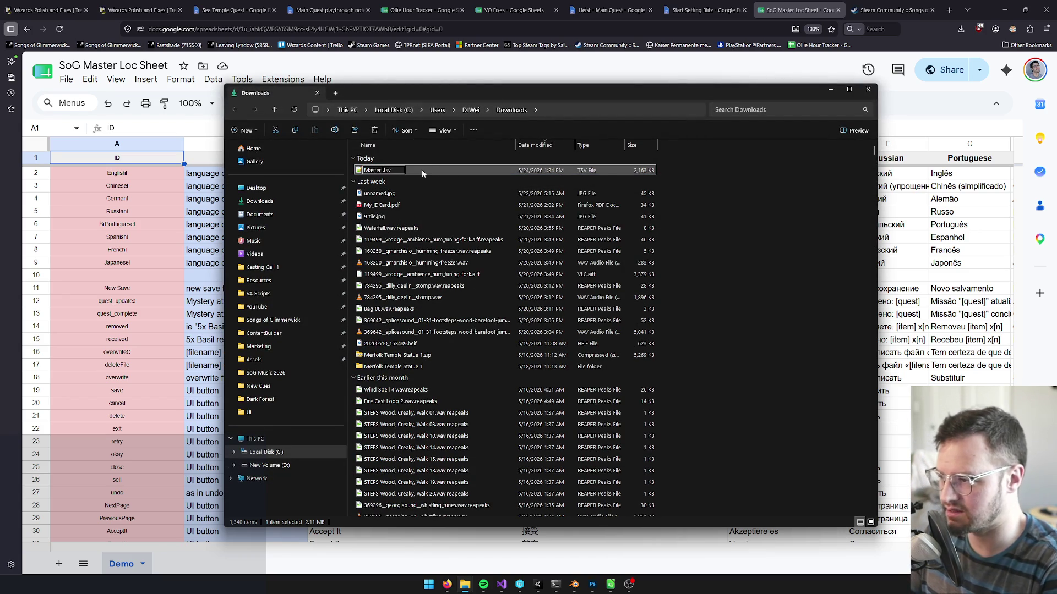
pyautogui.write('oc Sheet')
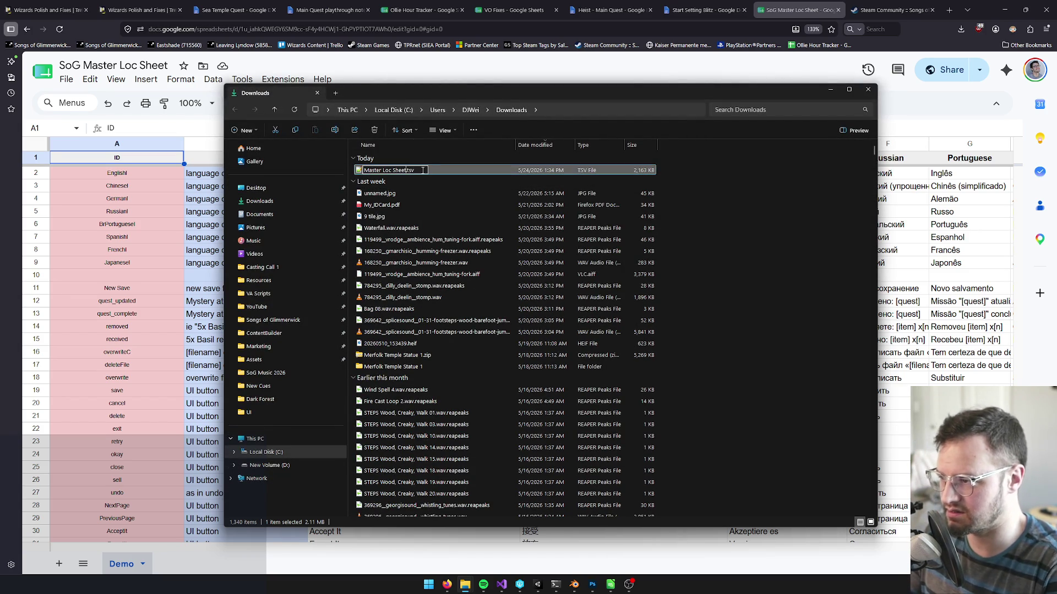
pyautogui.press('BackSpace')
pyautogui.press('BackSpace')
pyautogui.write('xt')
pyautogui.press('Return')
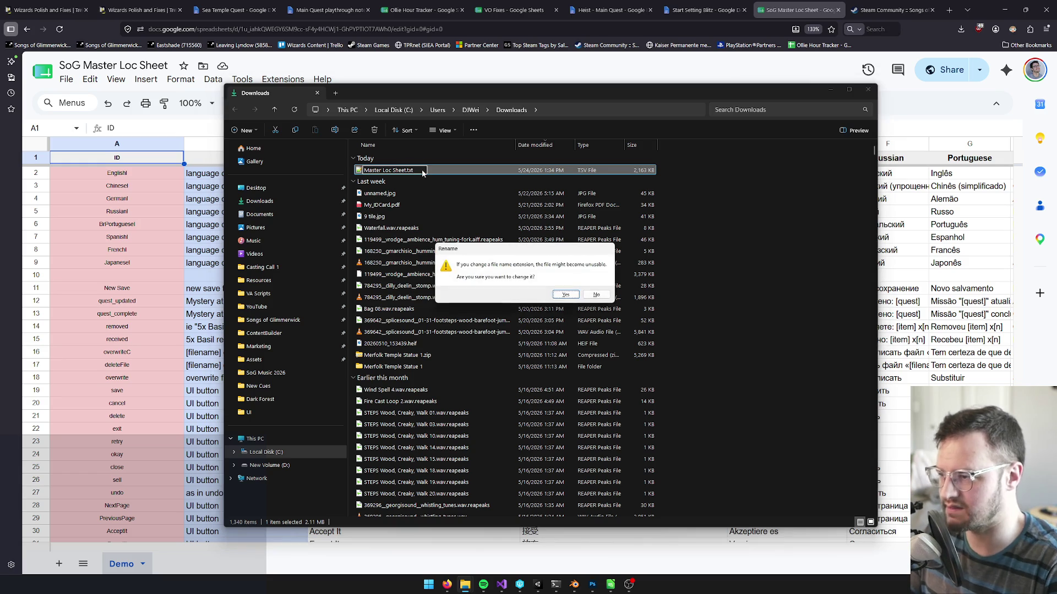
pyautogui.click(564, 295)
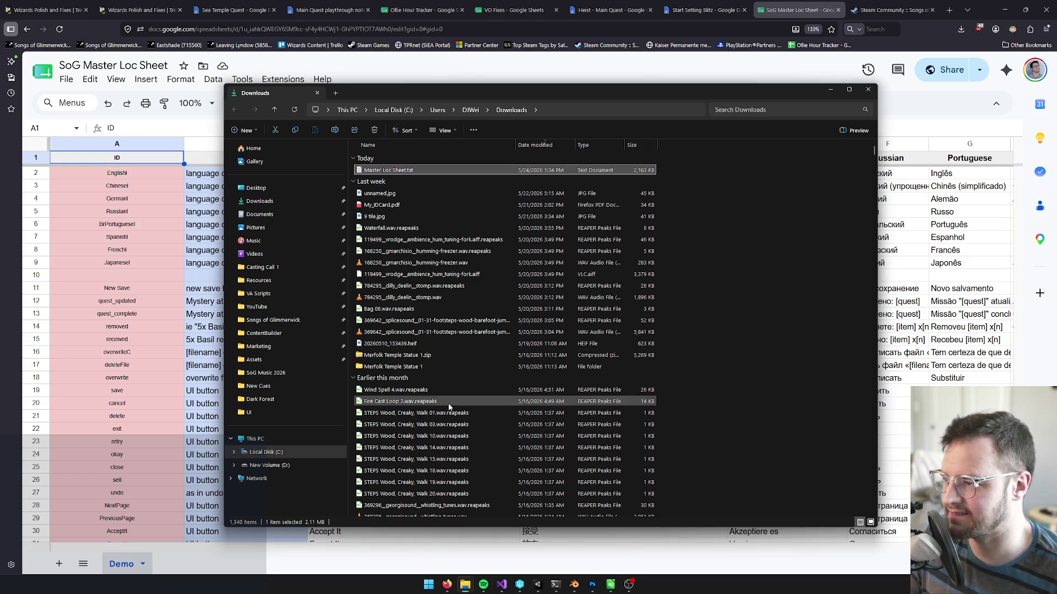
pyautogui.moveTo(575, 589)
pyautogui.click(538, 584)
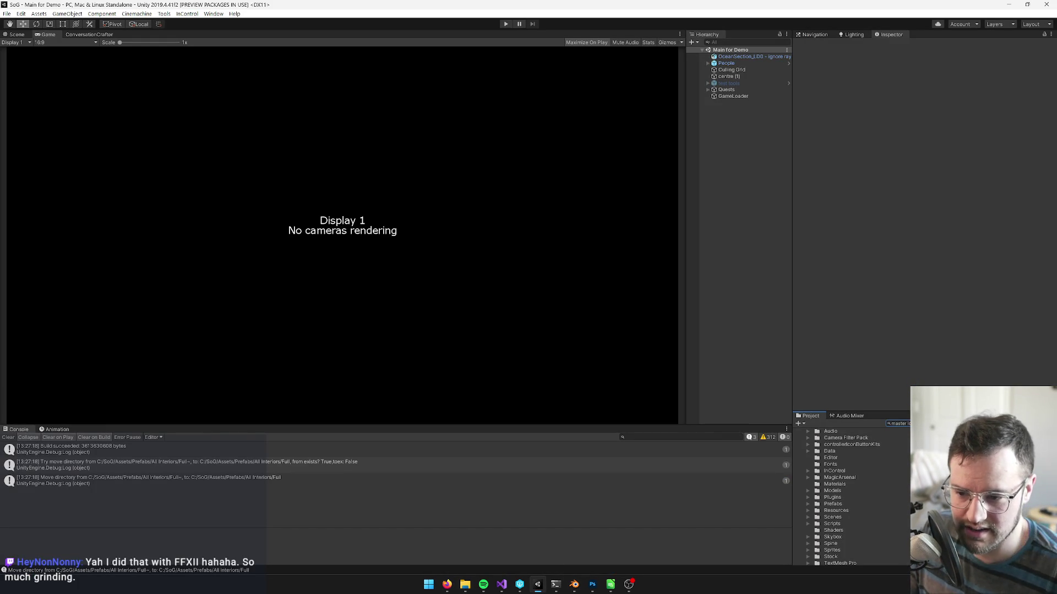
# Check out the MasterLocSheet asset and rename the download to 'MasterLocSheet.txt' without spaces.
pyautogui.press('Down')
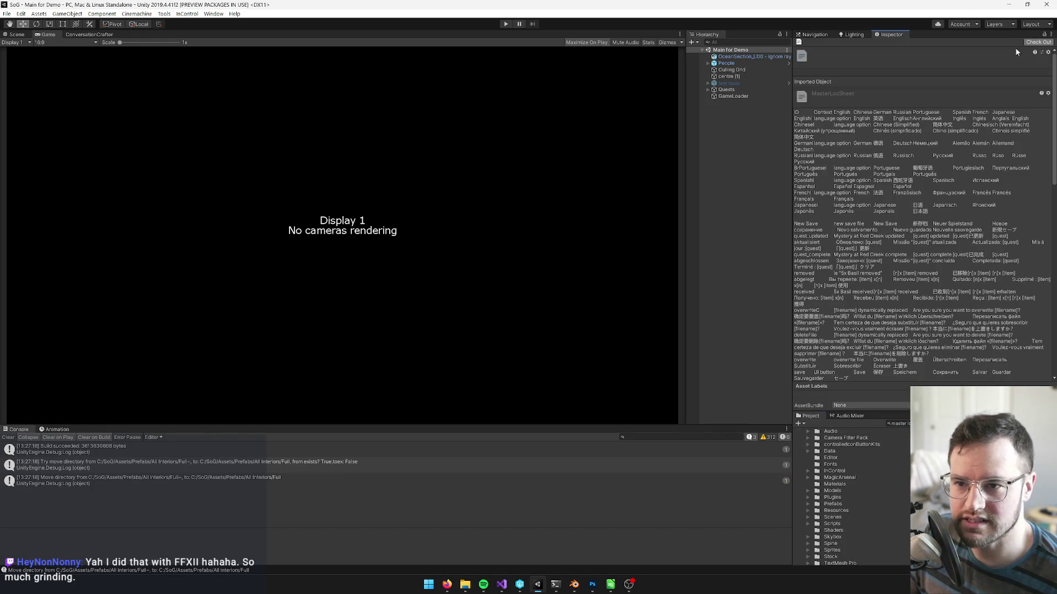
pyautogui.click(1038, 42)
pyautogui.hotkey('alt', 'Tab')
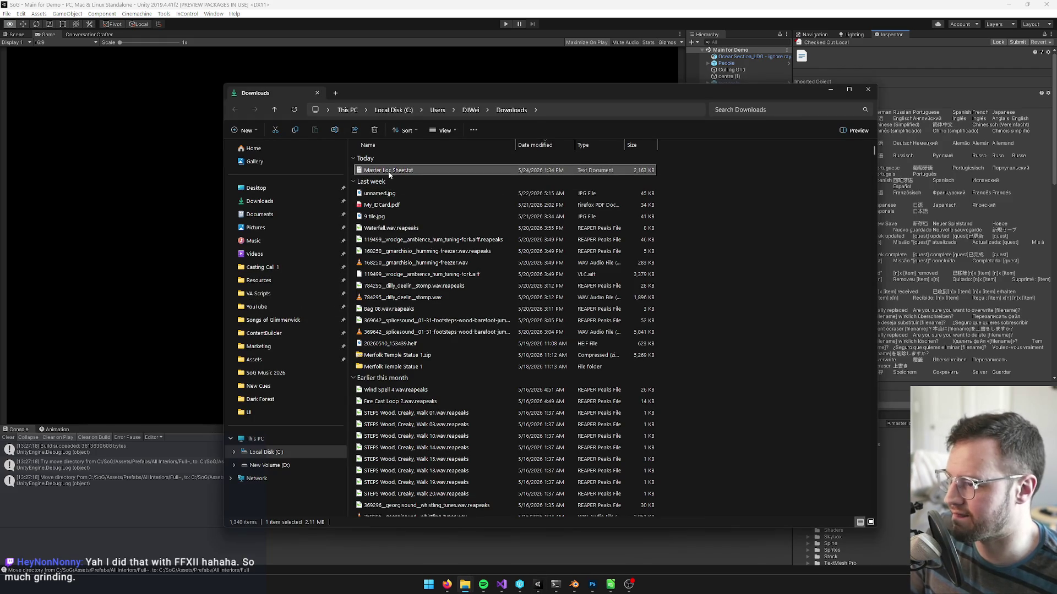
pyautogui.click(384, 172)
pyautogui.click(383, 172)
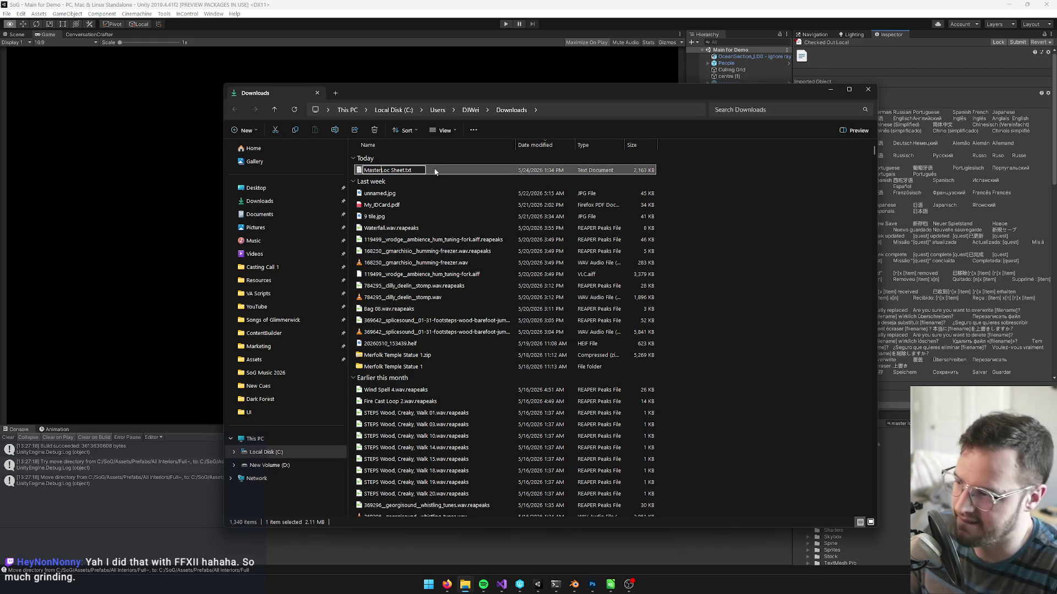
pyautogui.press('BackSpace')
pyautogui.press('Return')
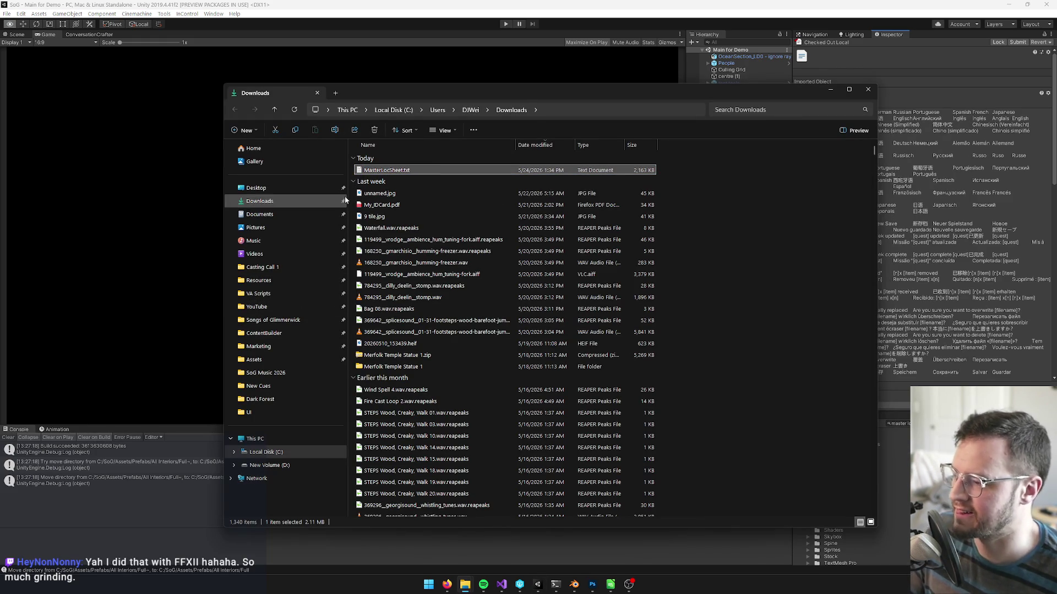
pyautogui.moveTo(523, 92); pyautogui.dragTo(567, 94)
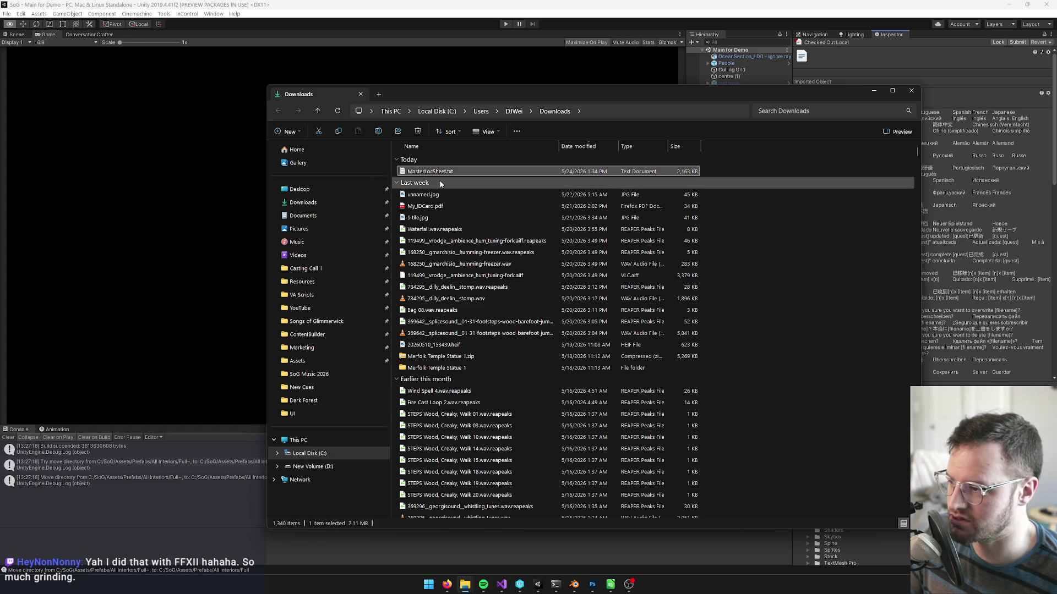
pyautogui.moveTo(465, 584)
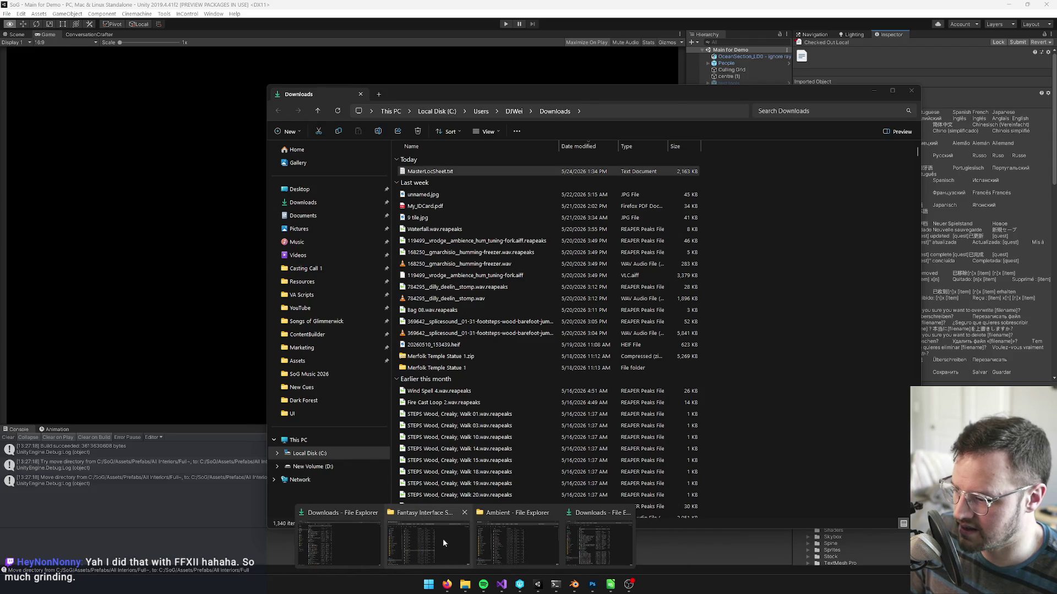
# Open the game's Assets Data folder, move MasterLocSheet.txt into it, then undo that move.
pyautogui.click(442, 539)
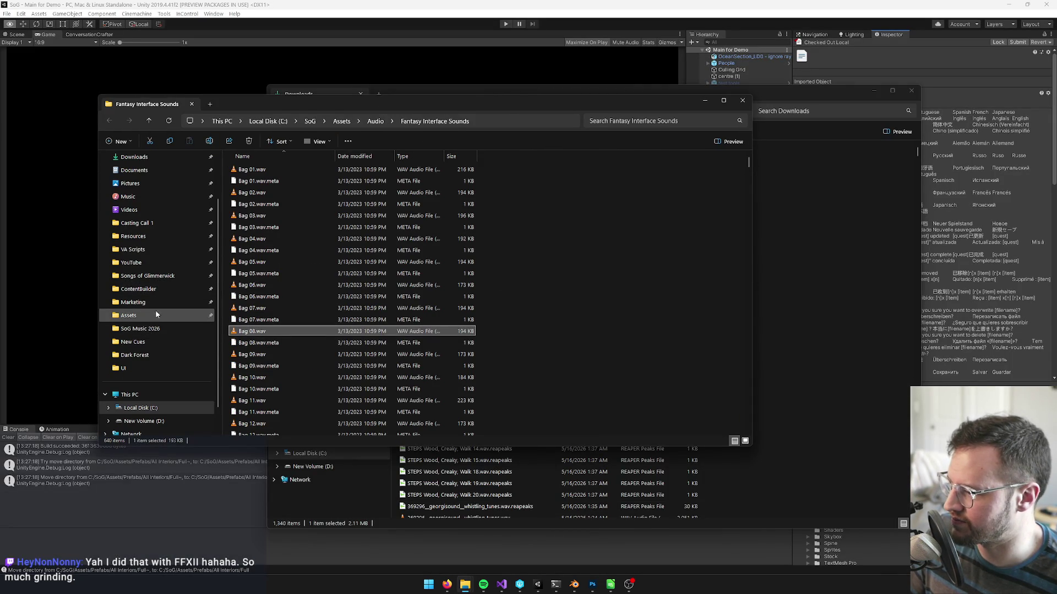
pyautogui.click(196, 316)
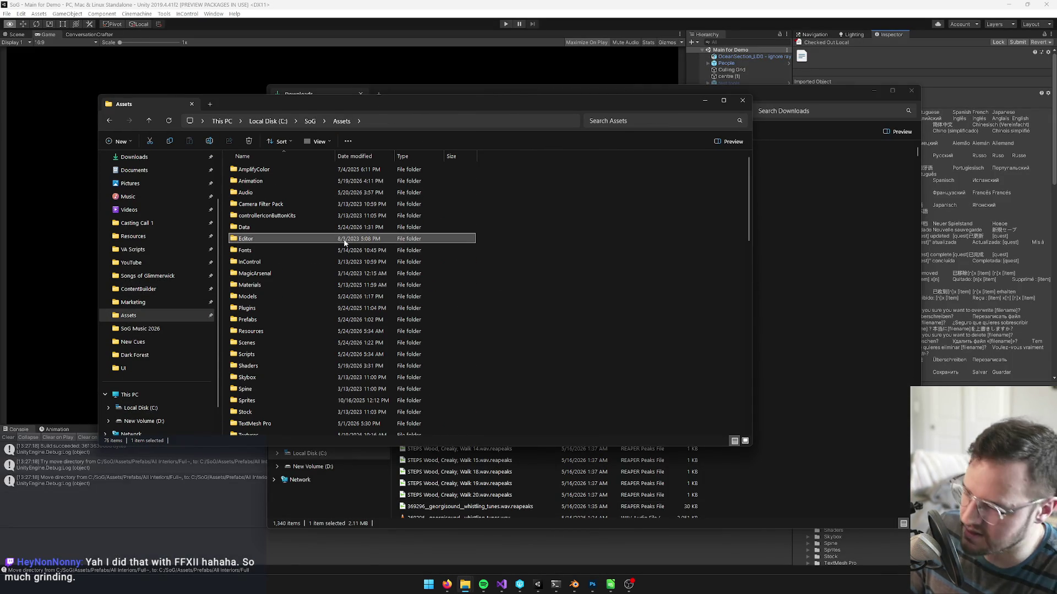
pyautogui.scroll(-3, 345, 242)
pyautogui.scroll(3, 343, 264)
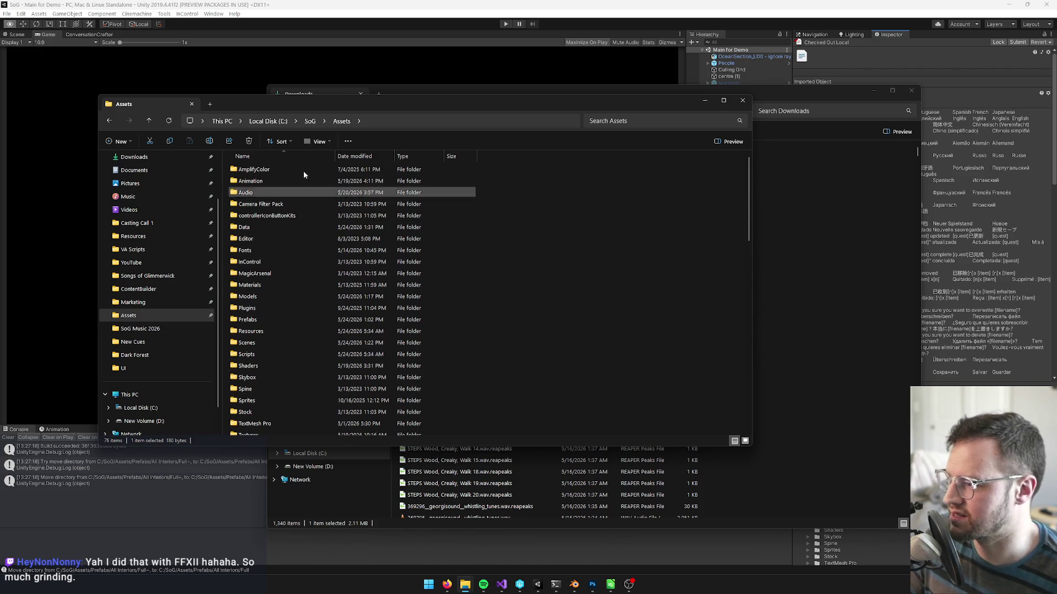
pyautogui.press('d')
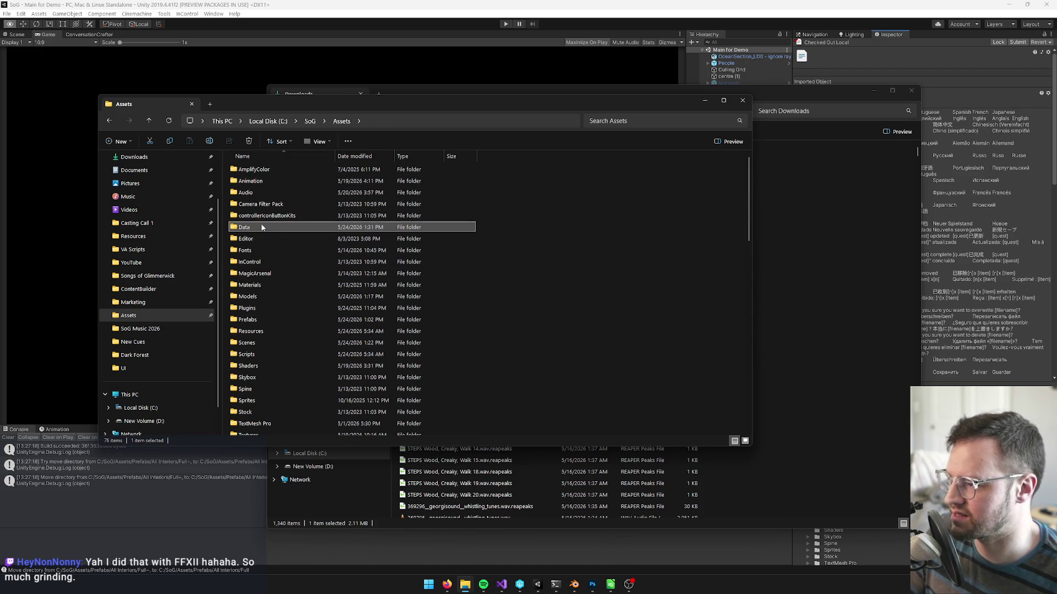
pyautogui.press('Return')
pyautogui.click(538, 585)
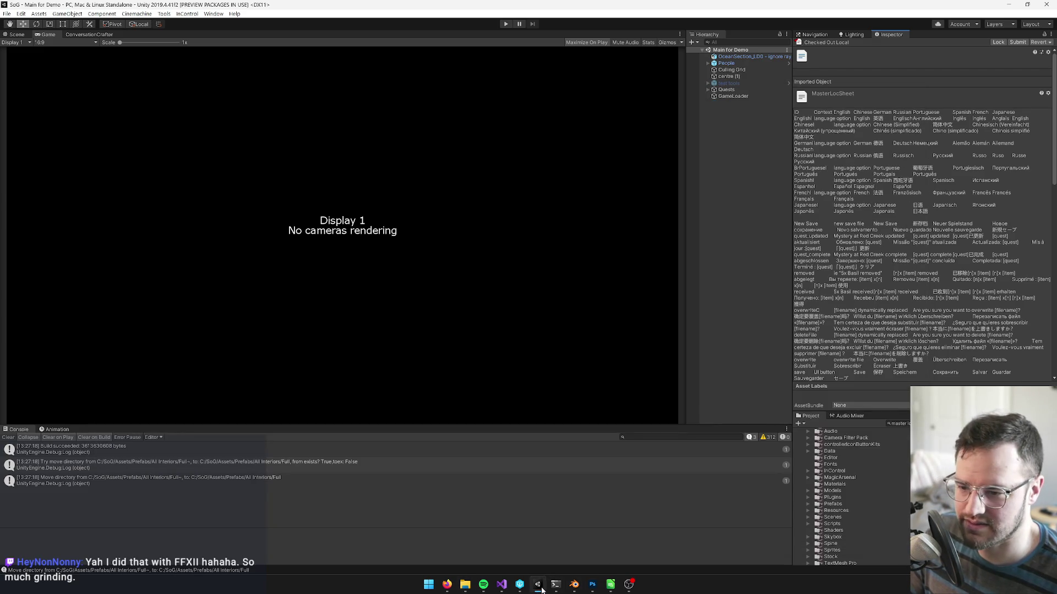
pyautogui.click(538, 584)
pyautogui.click(781, 93)
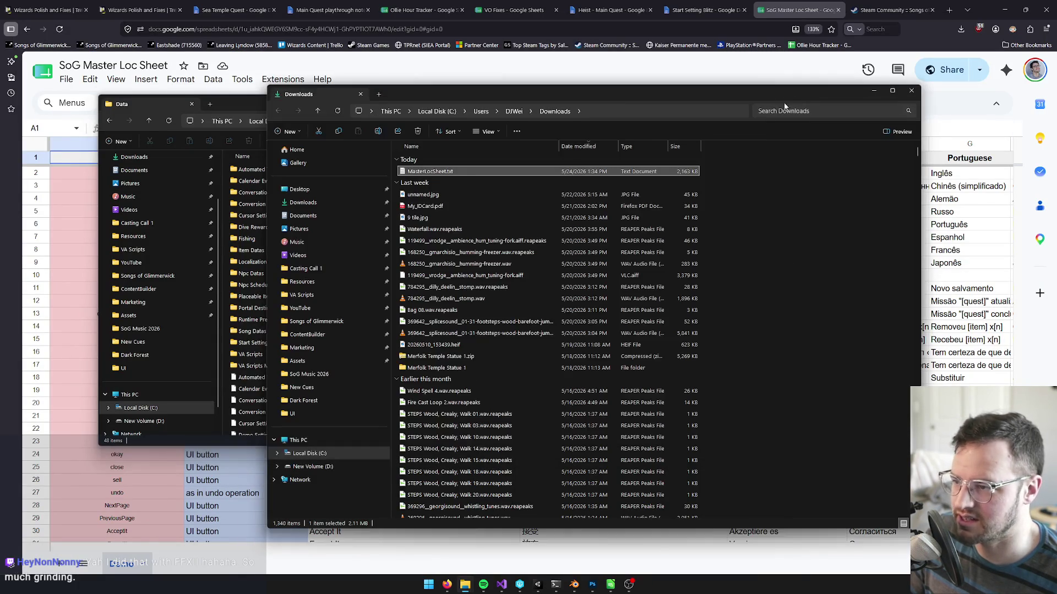
pyautogui.moveTo(462, 102)
pyautogui.mouseDown()
pyautogui.moveTo(764, 117)
pyautogui.moveTo(763, 127)
pyautogui.mouseUp()
pyautogui.moveTo(751, 199); pyautogui.dragTo(535, 206)
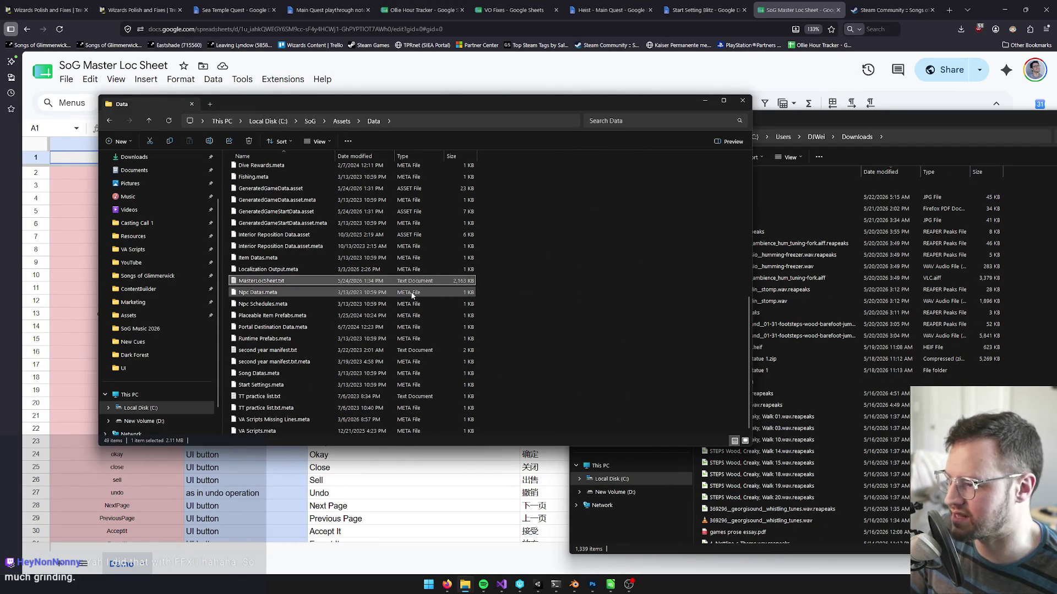
pyautogui.hotkey('ctrl', 'z')
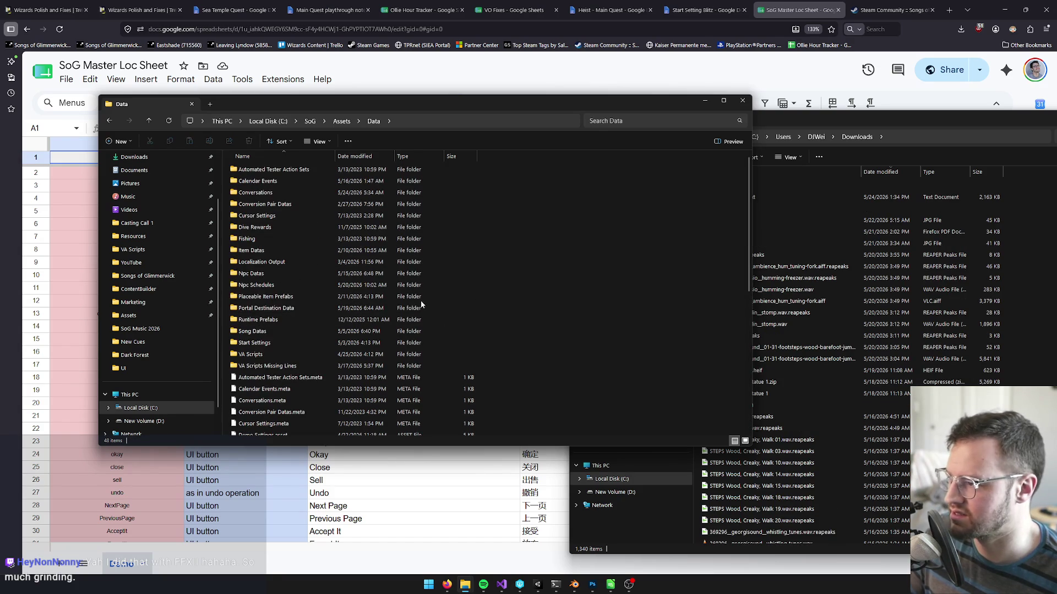
# Move the downloaded MasterLocSheet.txt into Assets > Resources, replacing the old copy.
pyautogui.click(327, 274)
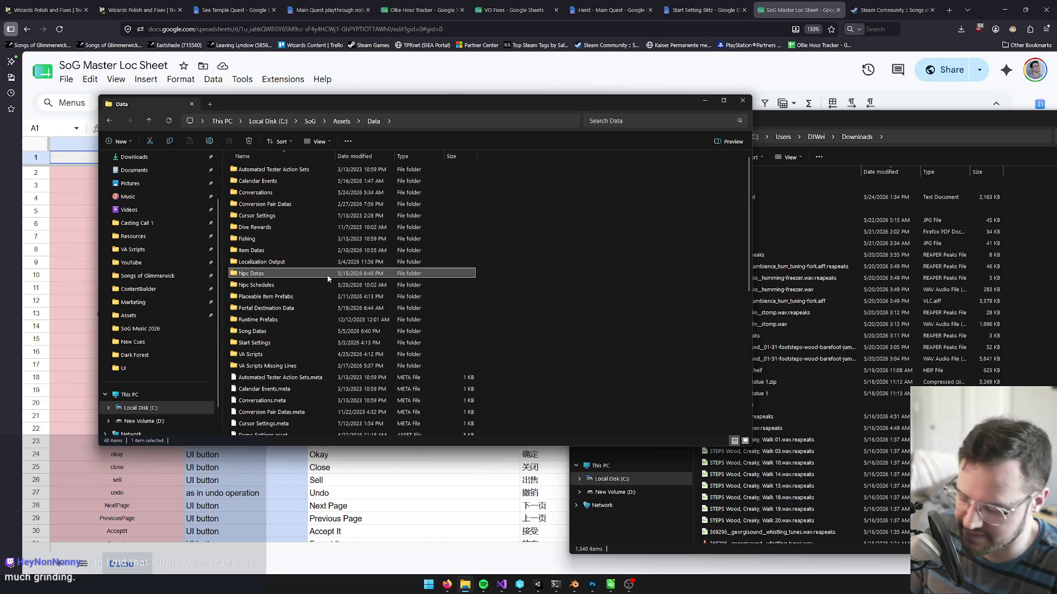
pyautogui.click(538, 585)
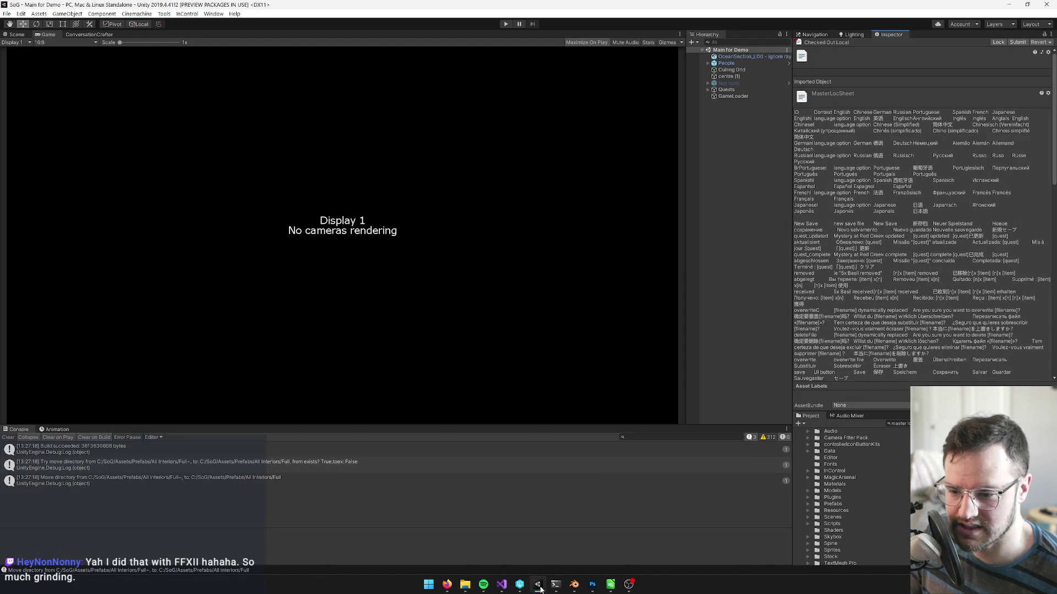
pyautogui.click(538, 585)
pyautogui.click(278, 180)
pyautogui.doubleClick(278, 331)
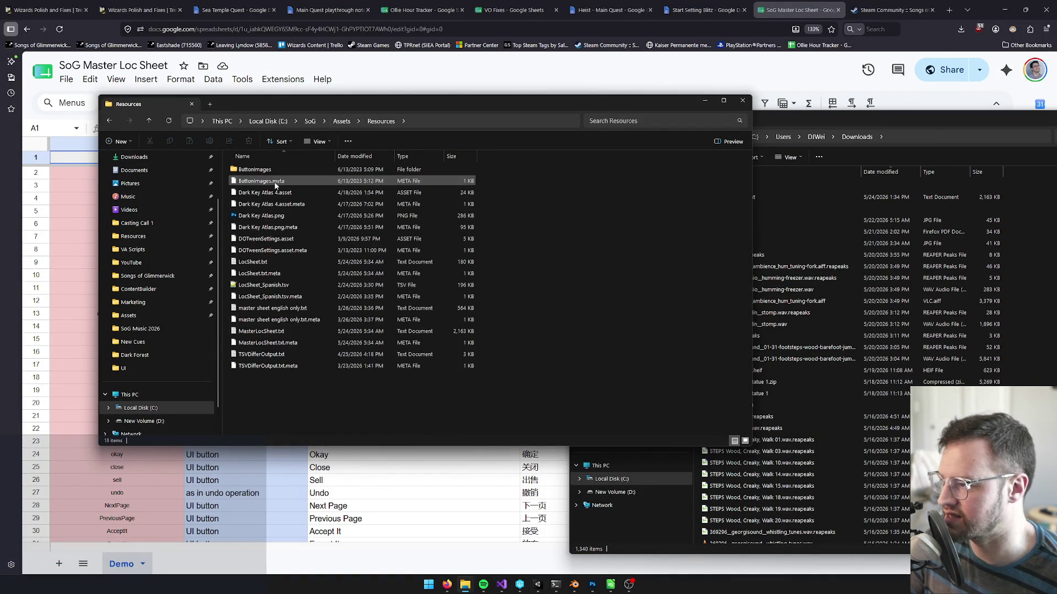
pyautogui.click(773, 161)
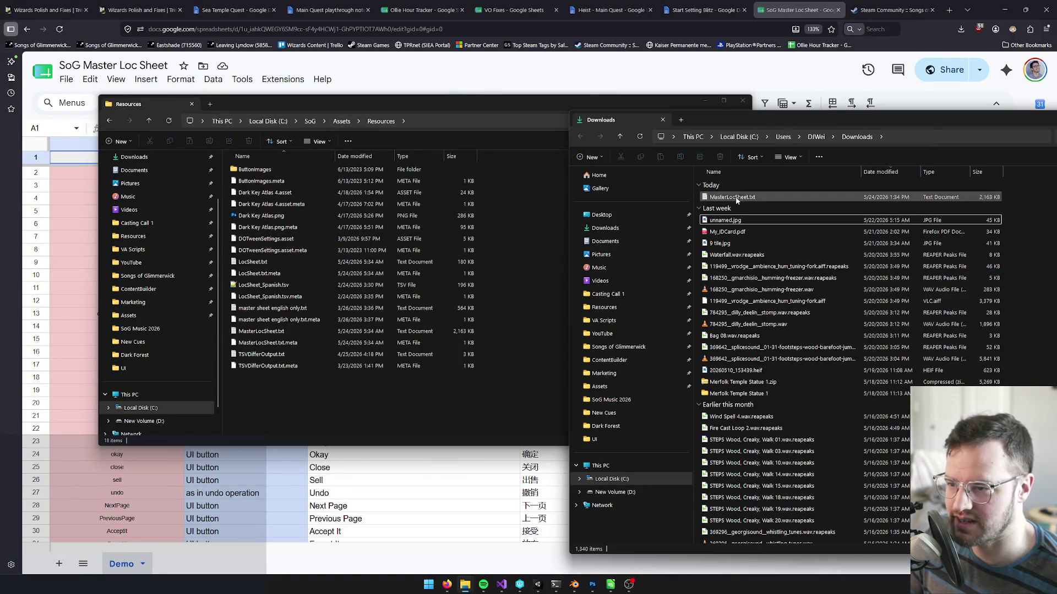
pyautogui.moveTo(739, 197)
pyautogui.mouseDown()
pyautogui.moveTo(754, 188)
pyautogui.moveTo(461, 387)
pyautogui.mouseUp()
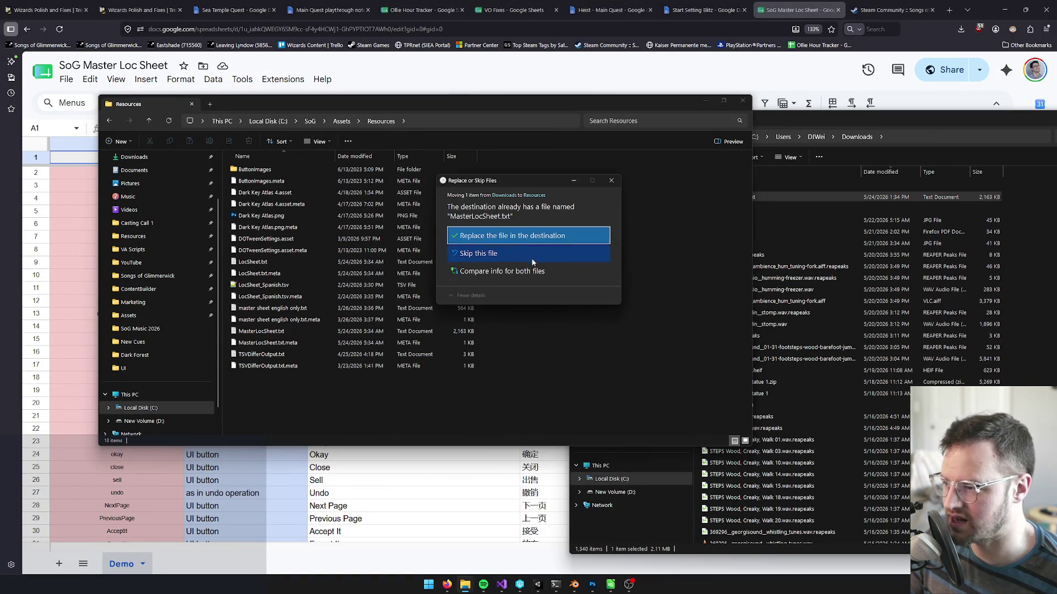
pyautogui.click(524, 235)
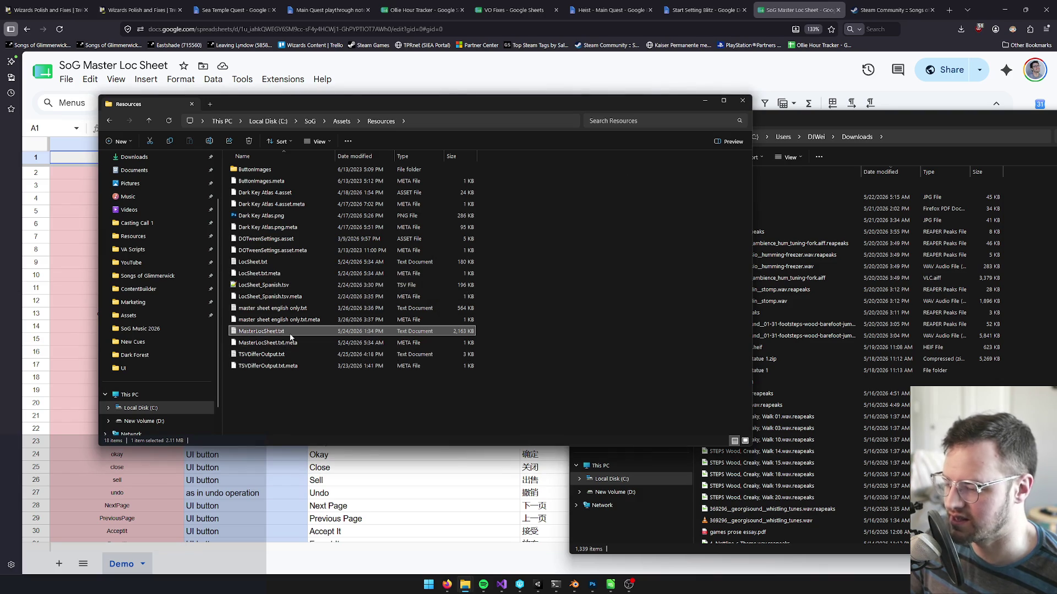
pyautogui.rightClick(256, 332)
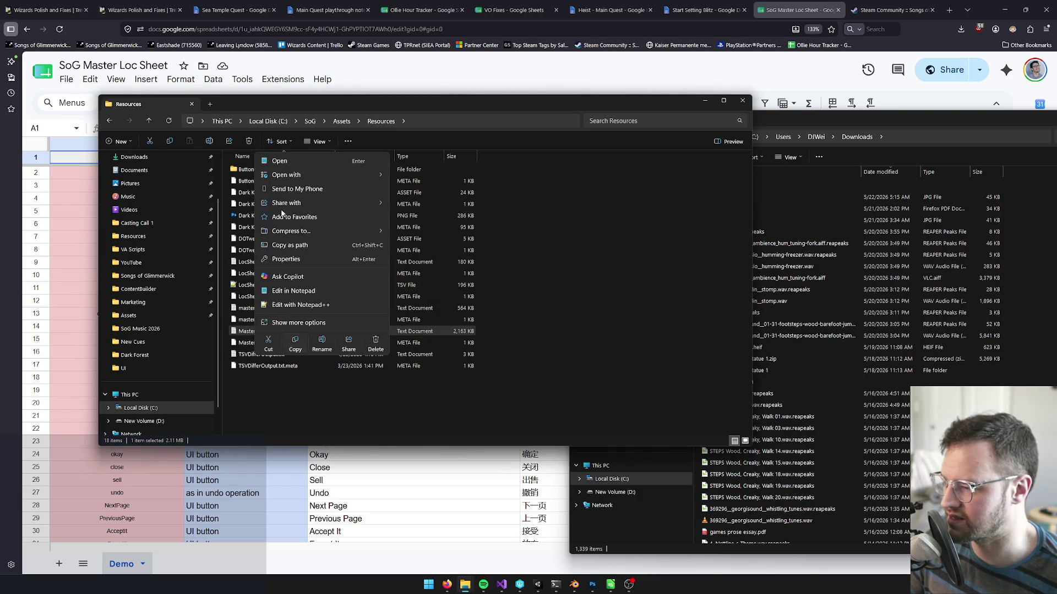
# In Notepad++, delete '(Simplified)' from the line 1 header so it reads 'Chinese', then close the file.
pyautogui.click(300, 305)
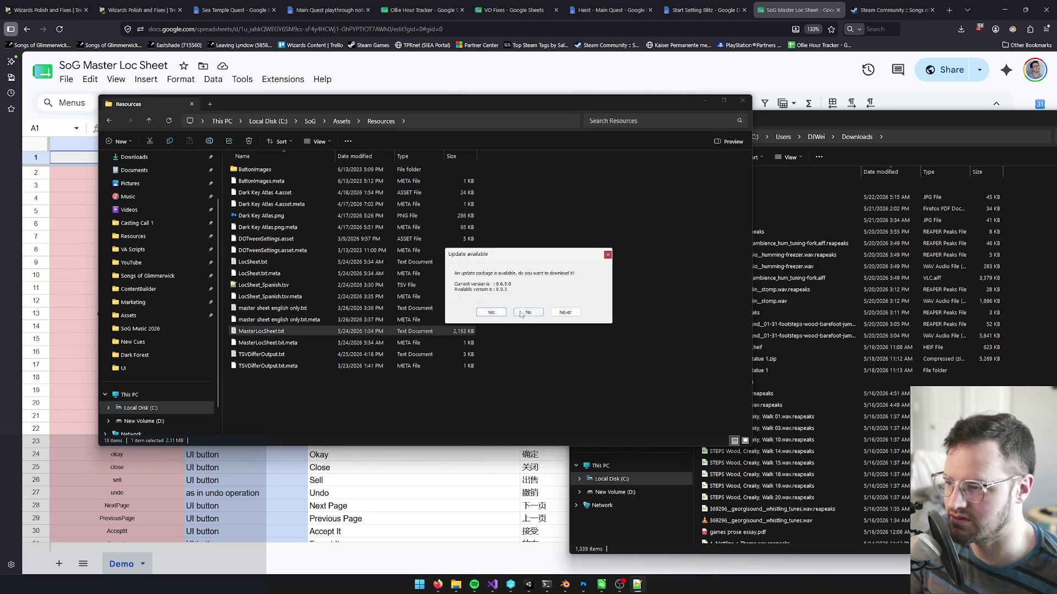
pyautogui.click(527, 312)
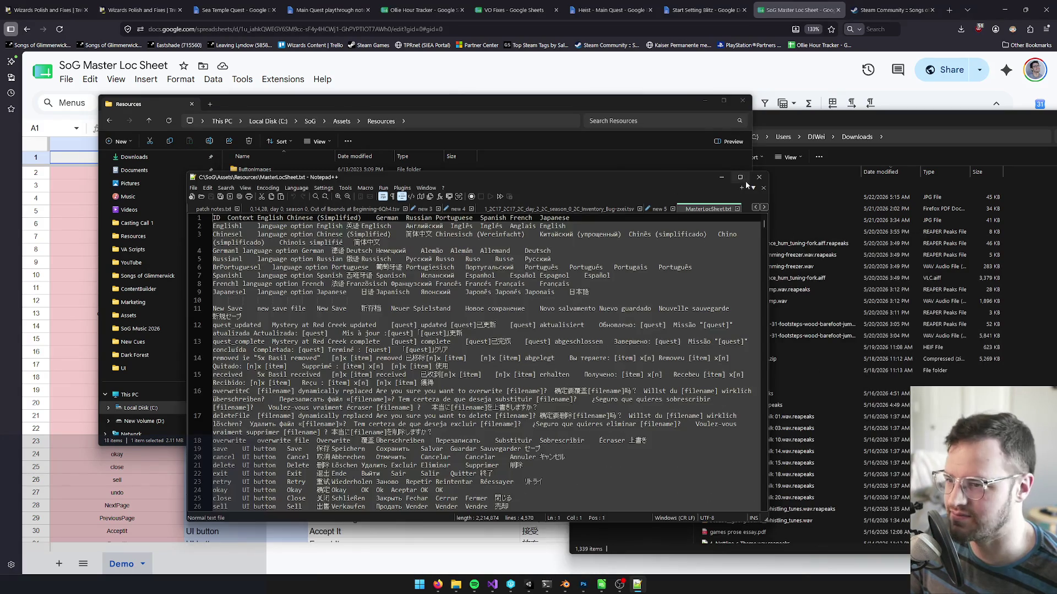
pyautogui.click(748, 178)
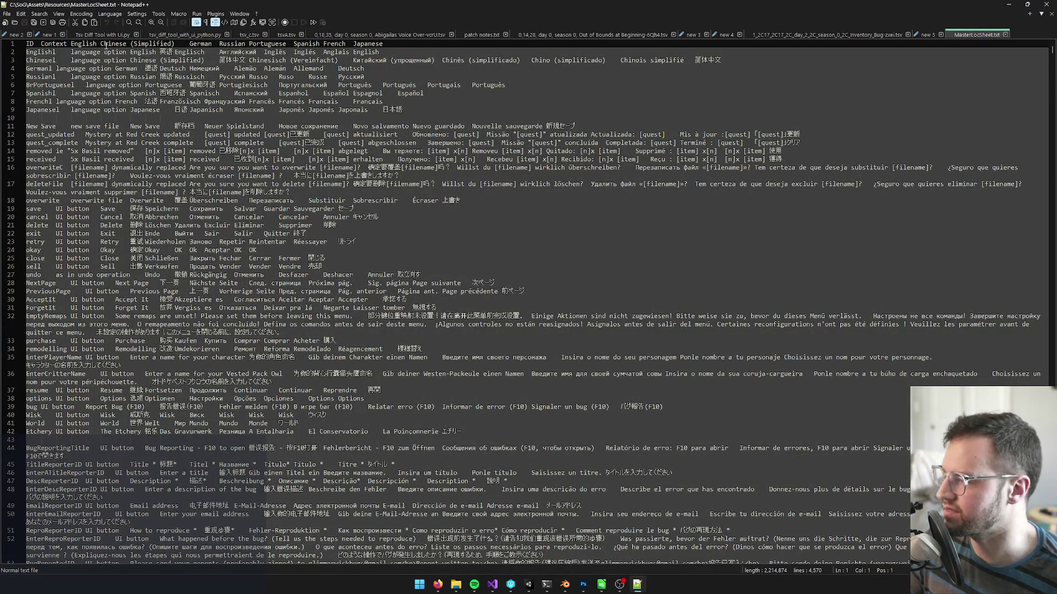
pyautogui.moveTo(130, 43); pyautogui.dragTo(170, 43)
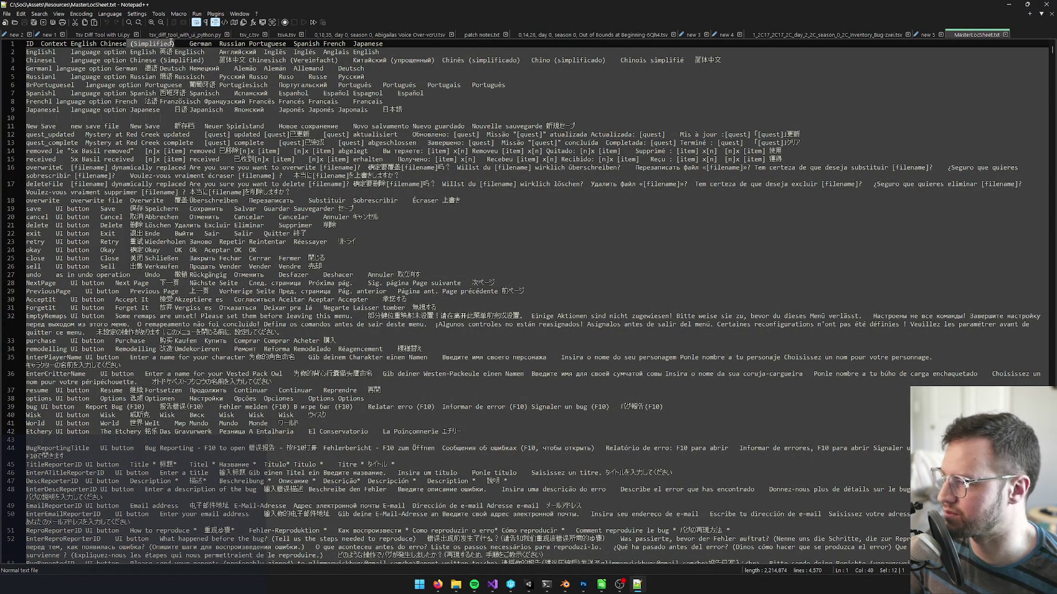
pyautogui.press('Delete')
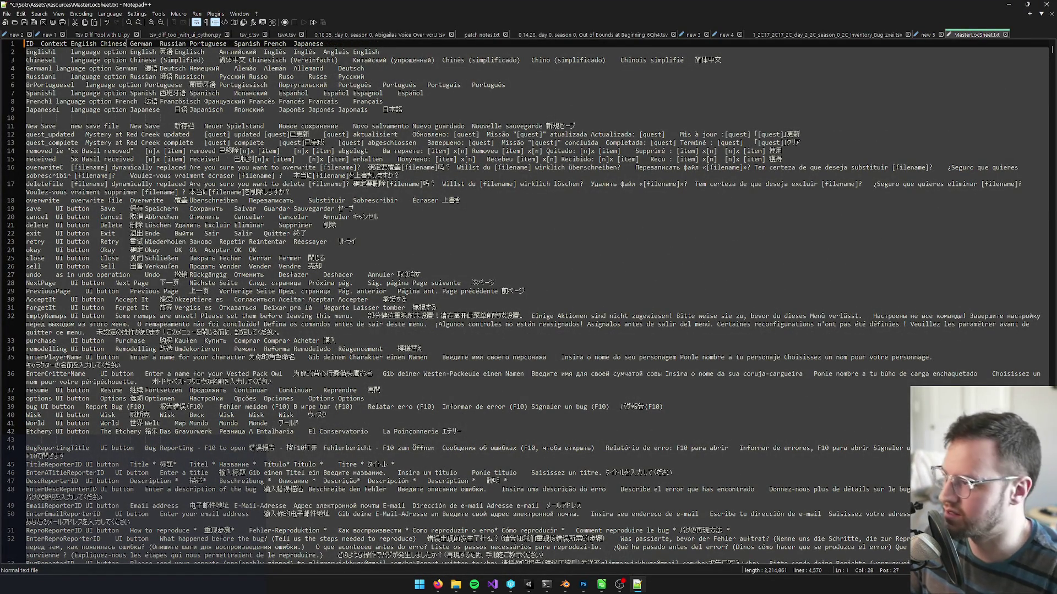
pyautogui.click(364, 209)
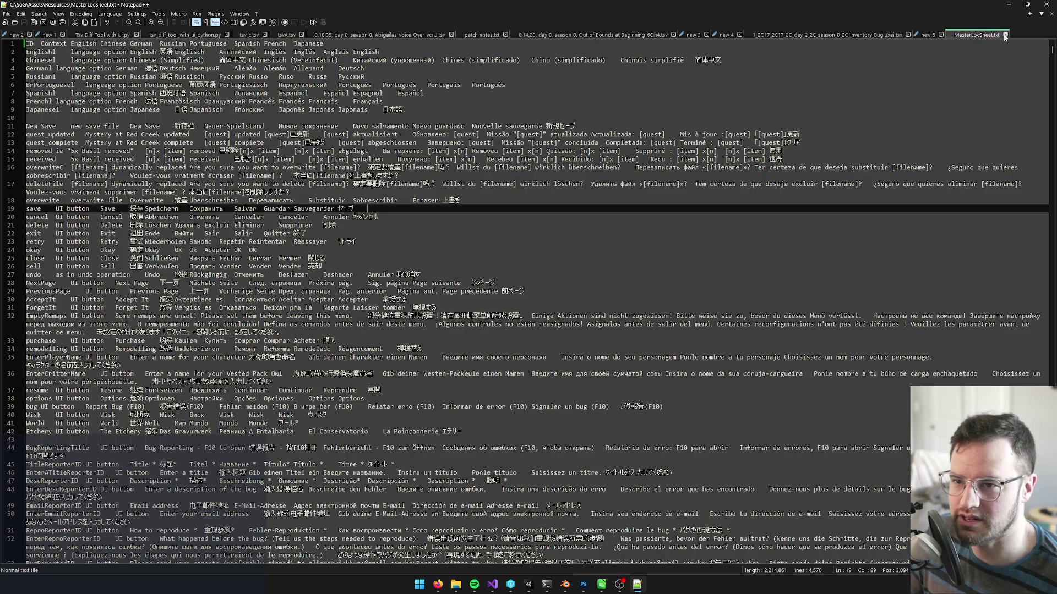
pyautogui.click(1004, 35)
pyautogui.click(1008, 5)
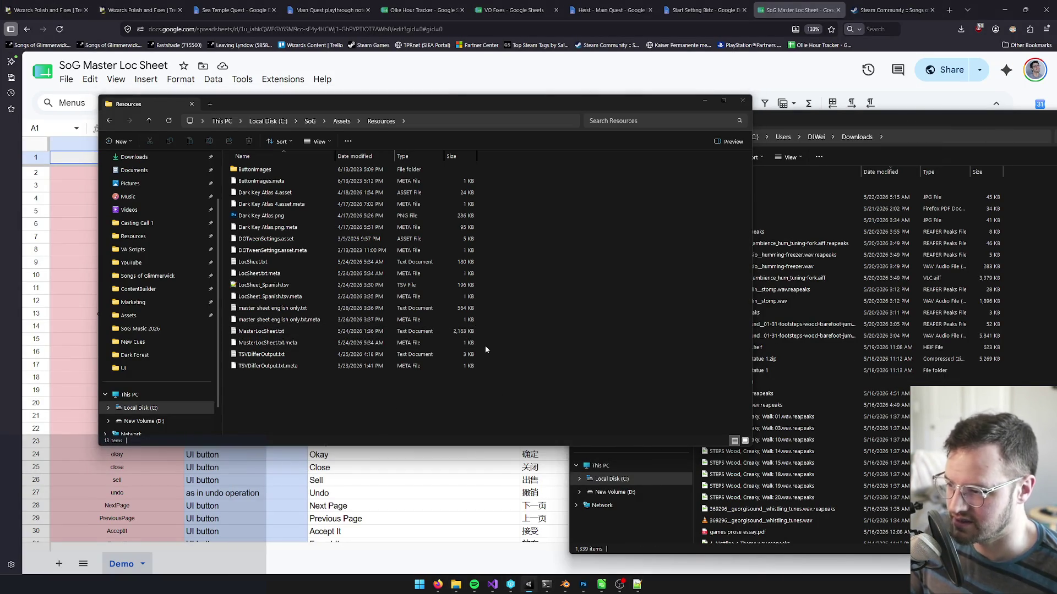
pyautogui.hotkey('alt', 'Tab')
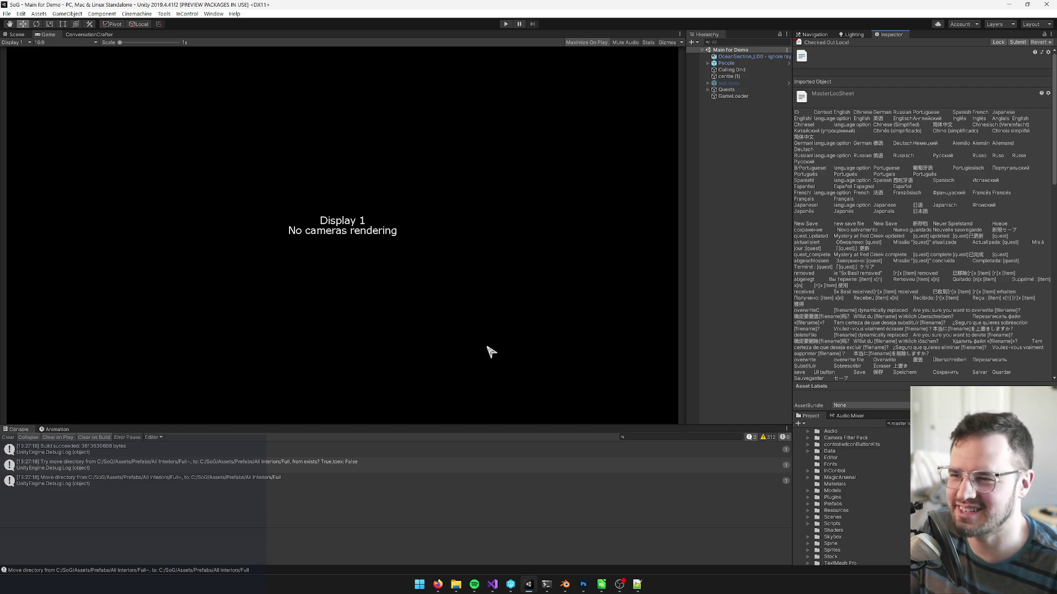
# Narrow the Inspector and Game view to widen the Hierarchy, and make the Game view taller over the Console.
pyautogui.moveTo(790, 172); pyautogui.dragTo(790, 172)
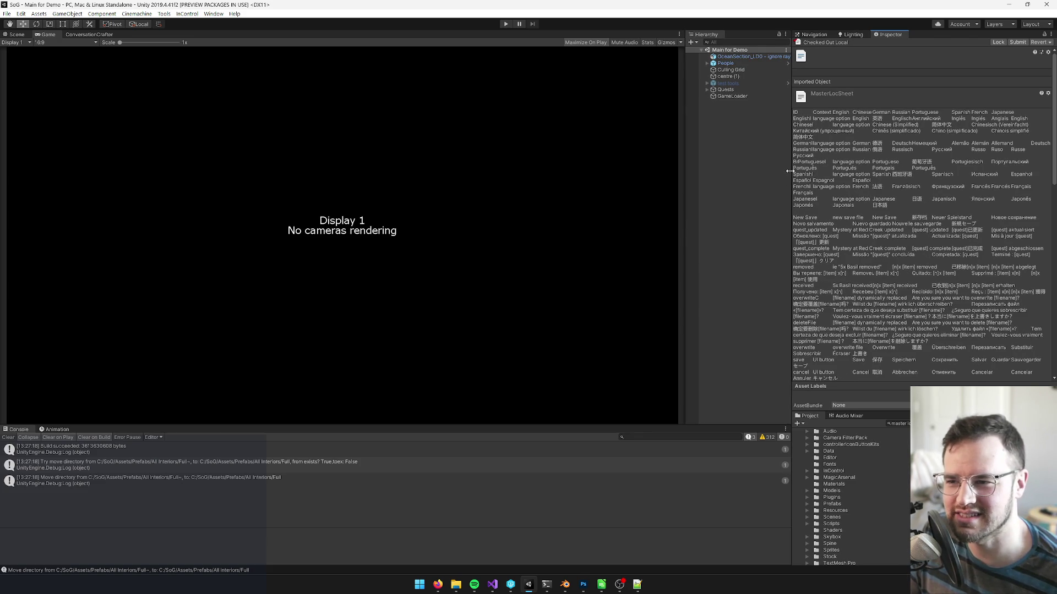
pyautogui.moveTo(789, 171); pyautogui.dragTo(802, 172)
pyautogui.moveTo(696, 156); pyautogui.dragTo(692, 157)
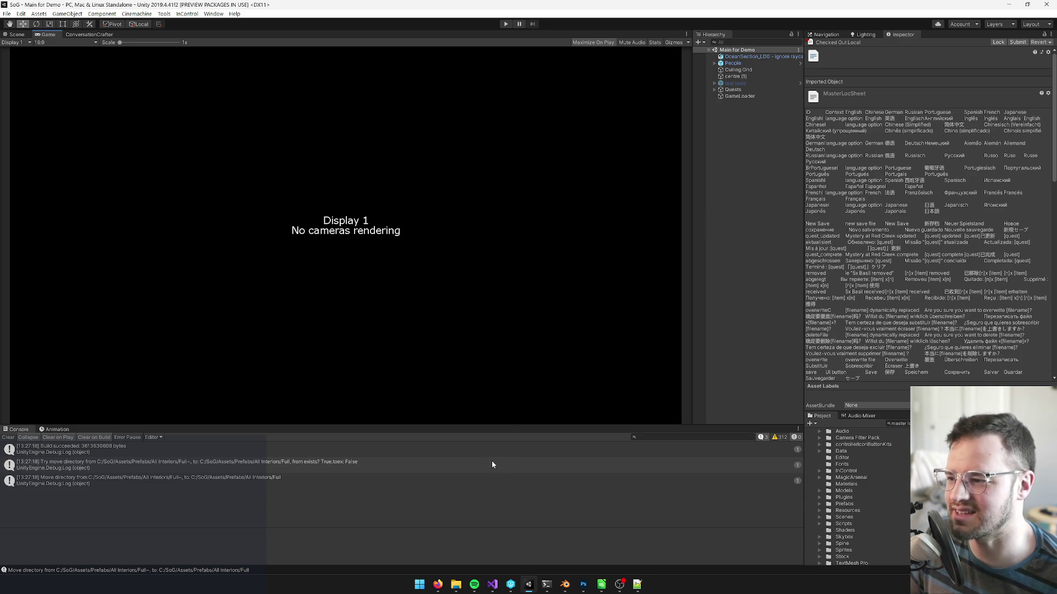
pyautogui.moveTo(509, 424); pyautogui.dragTo(508, 442)
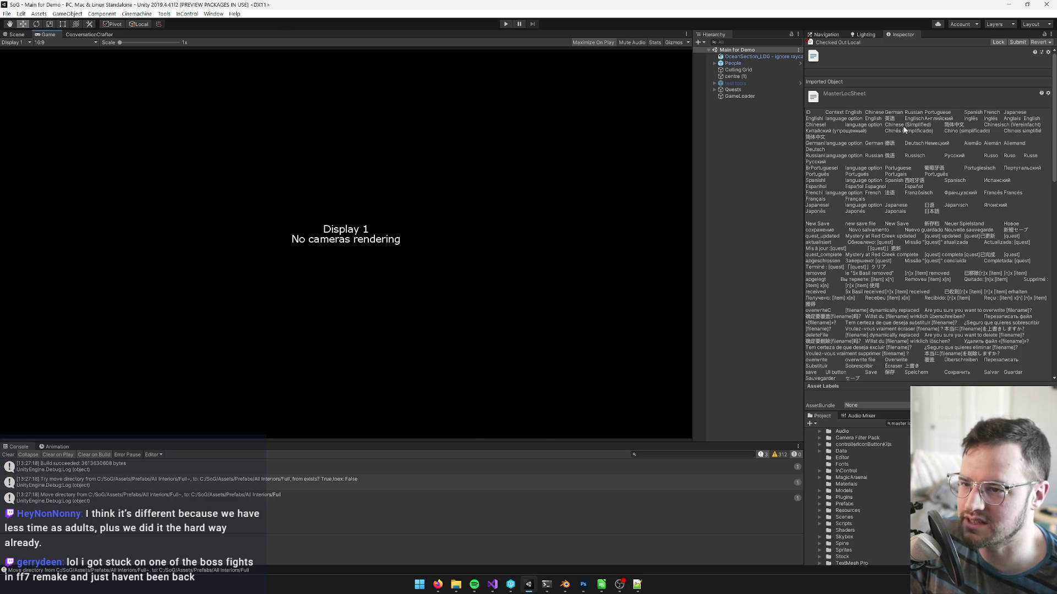
# Search the Project for 'chinese' and open UniqueChineseCharacters in Visual Studio, then come back to Unity.
pyautogui.click(897, 424)
pyautogui.write('chinese')
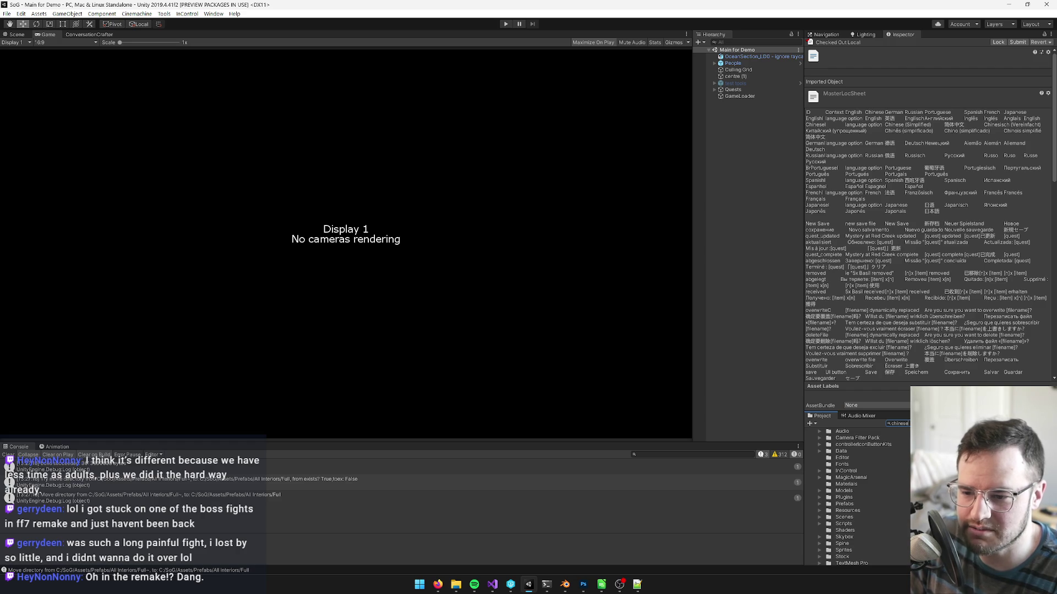
pyautogui.press('Down')
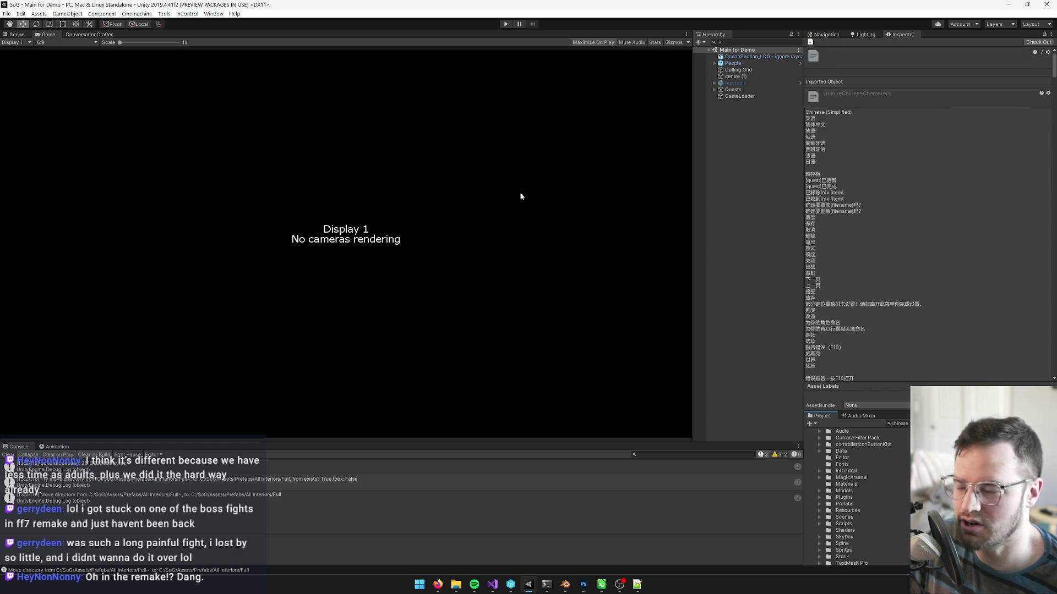
pyautogui.press('Return')
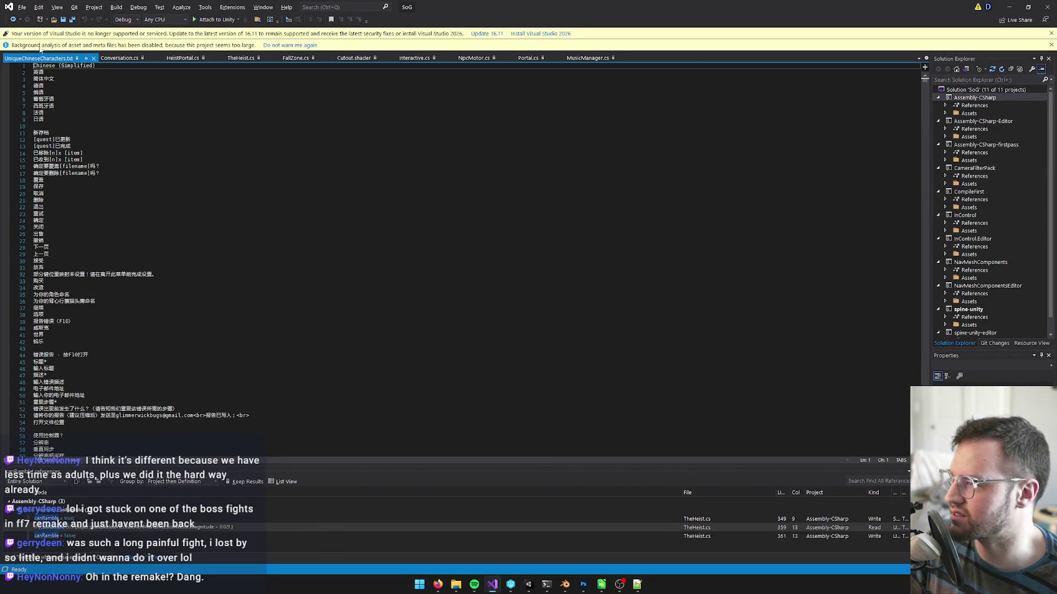
pyautogui.hotkey('alt', 'Tab')
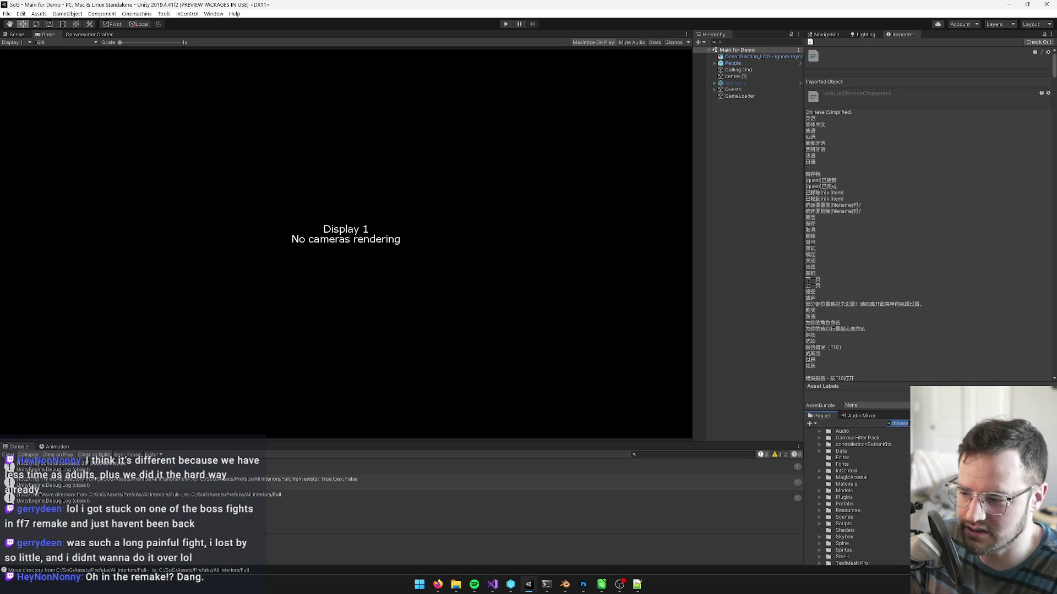
# Copy the whole Chinese (Simplified) column D of the SoG Master Loc Sheet in Firefox.
pyautogui.moveTo(438, 584)
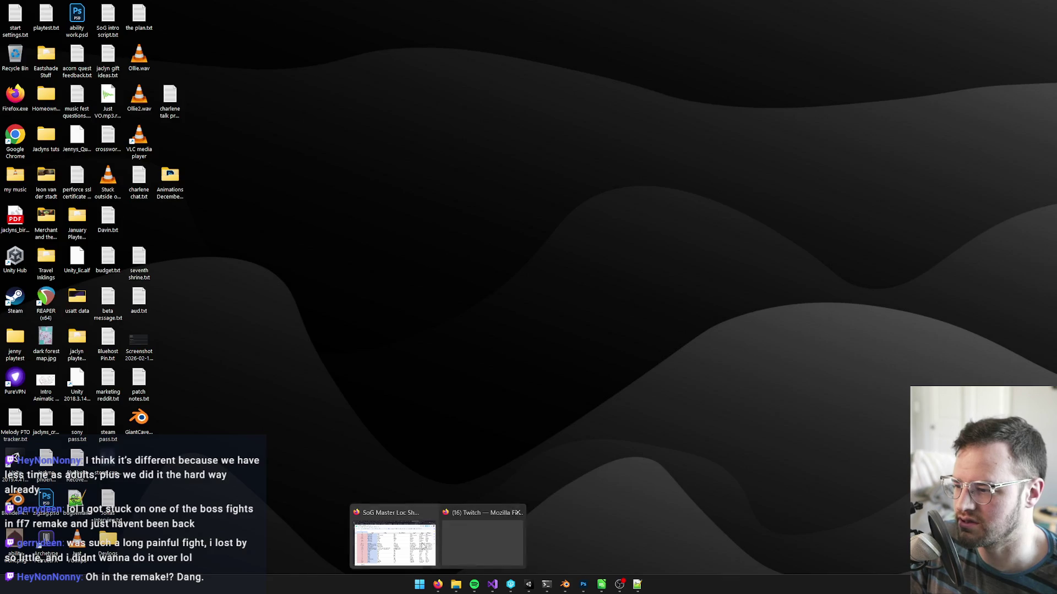
pyautogui.click(394, 542)
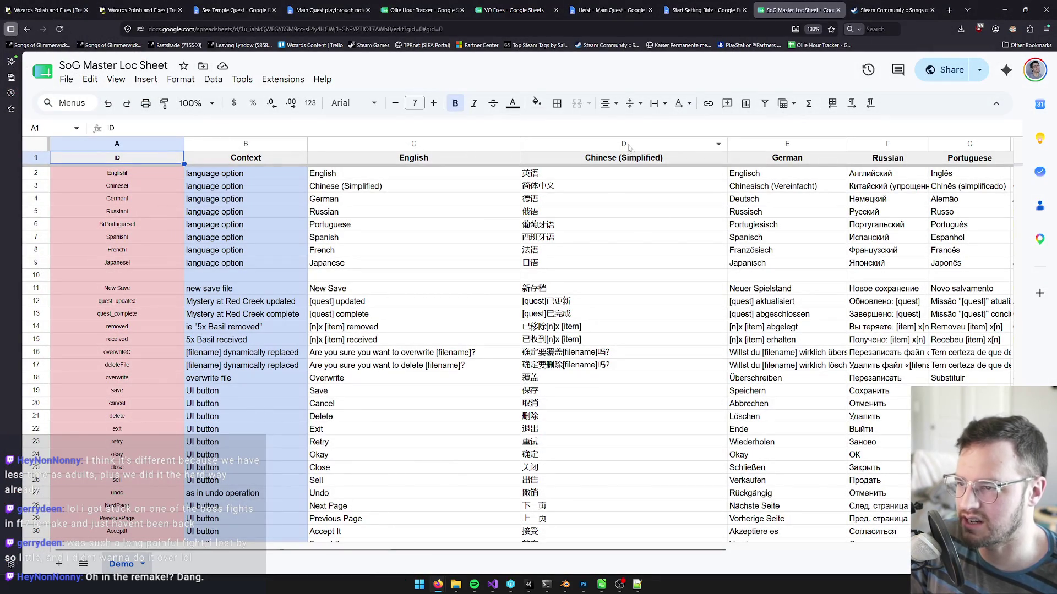
pyautogui.click(583, 144)
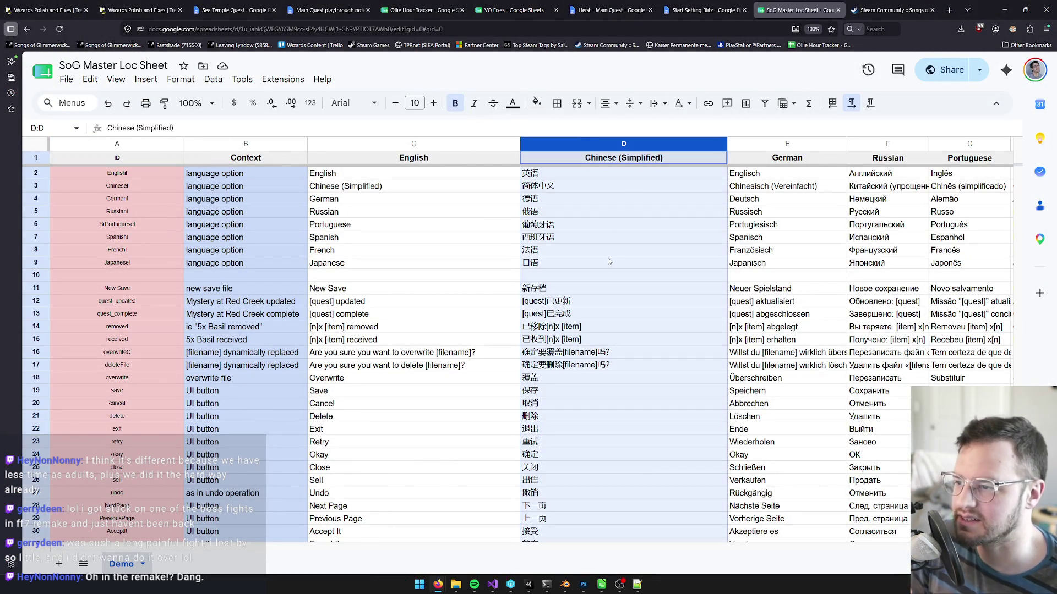
pyautogui.hotkey('ctrl', 'c')
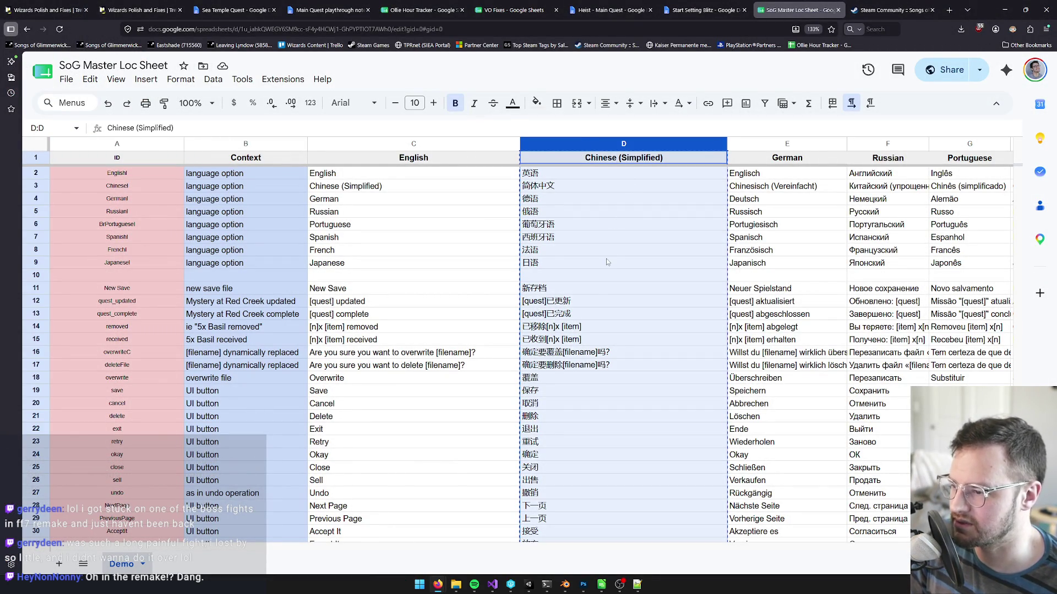
pyautogui.click(1005, 10)
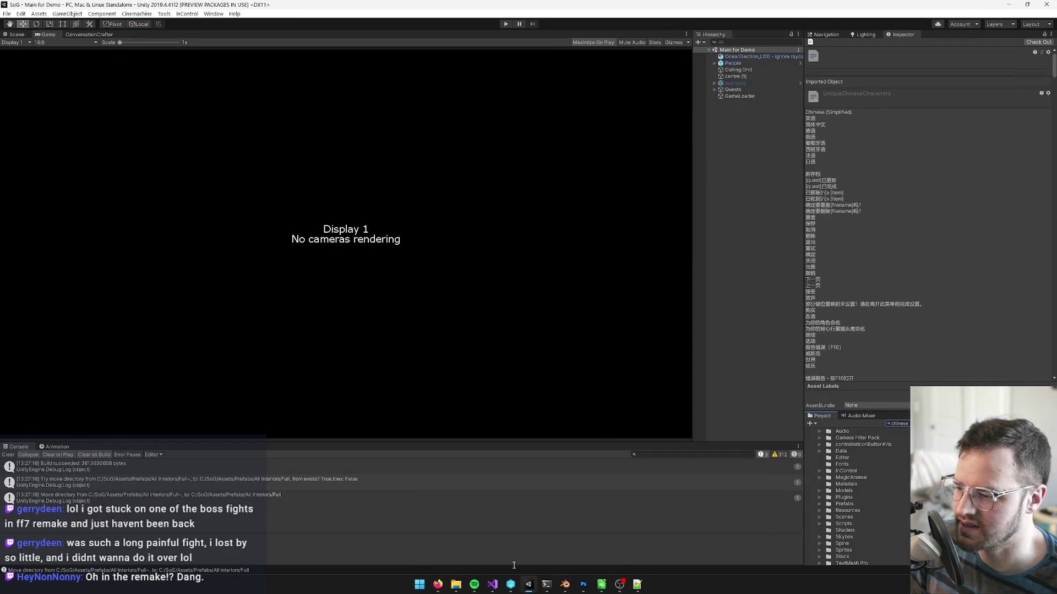
# Select all of UniqueChineseCharacters.txt, paste the copied column, and allow editing of the read-only file.
pyautogui.moveTo(456, 585)
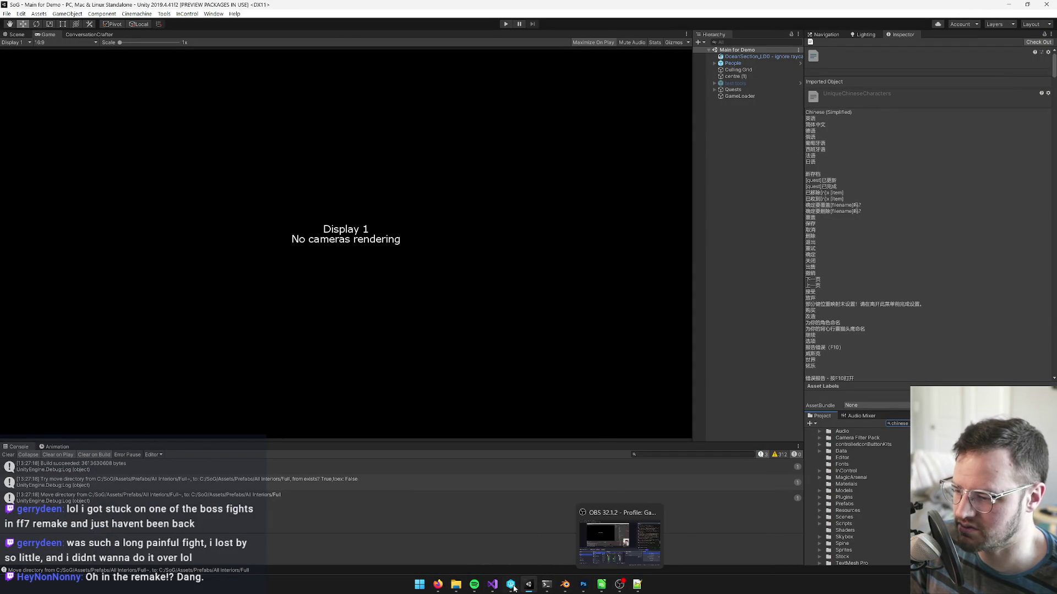
pyautogui.click(494, 584)
pyautogui.click(229, 204)
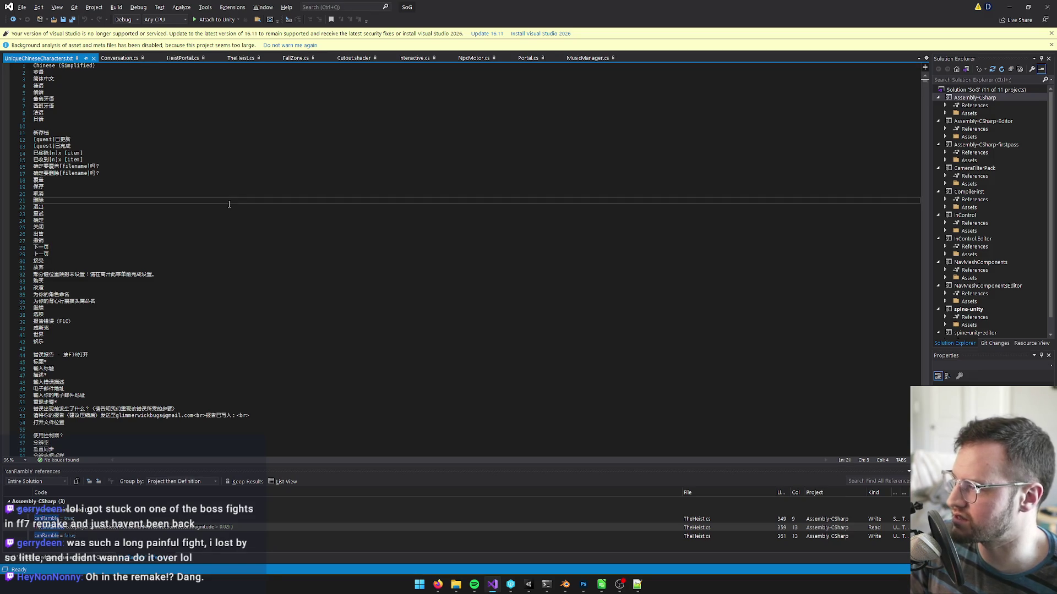
pyautogui.hotkey('ctrl', 'a')
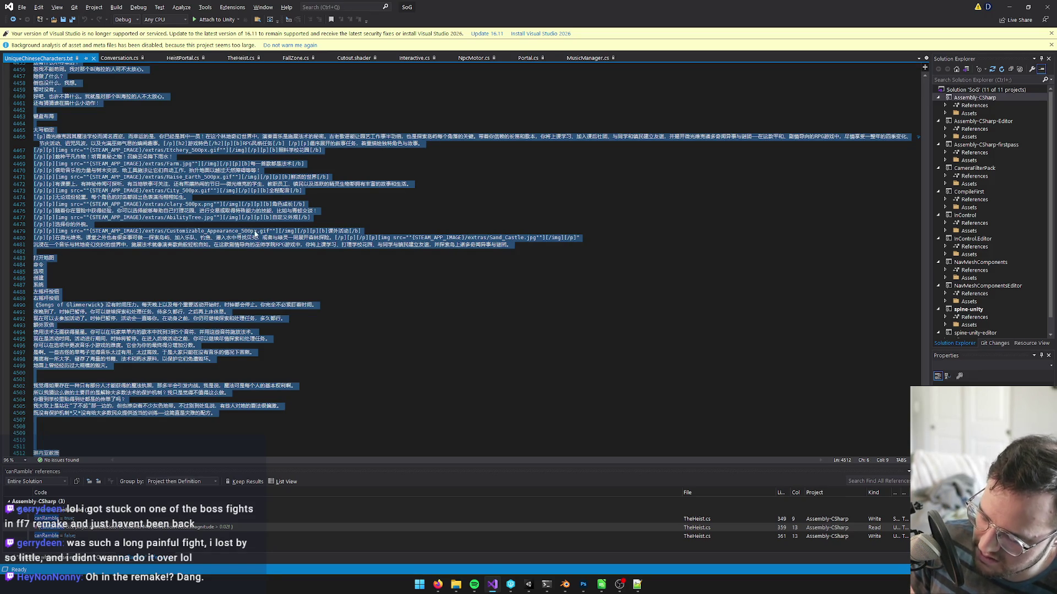
pyautogui.scroll(-14, 259, 237)
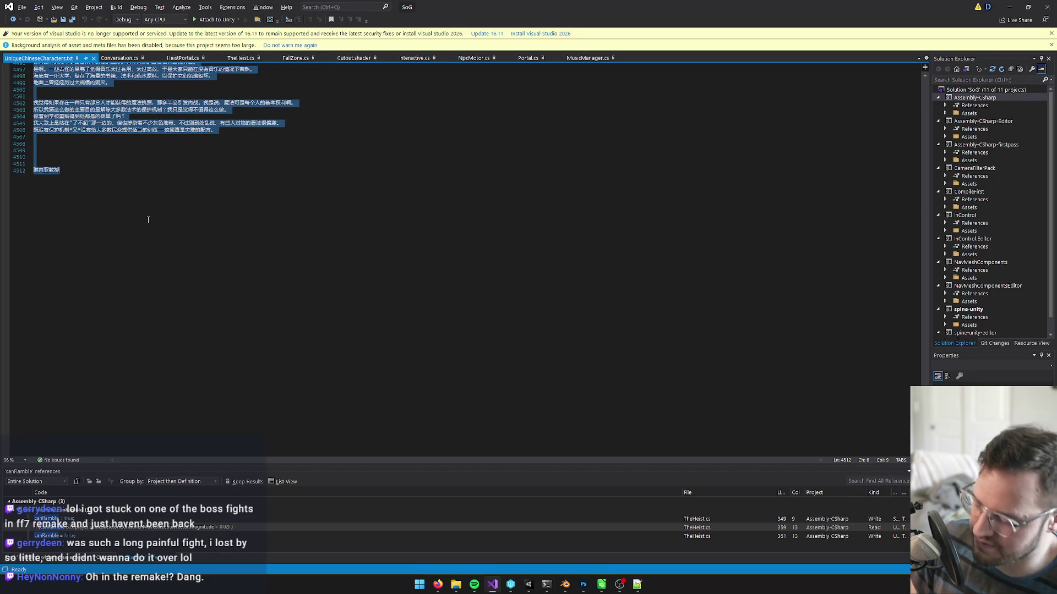
pyautogui.hotkey('ctrl', 'v')
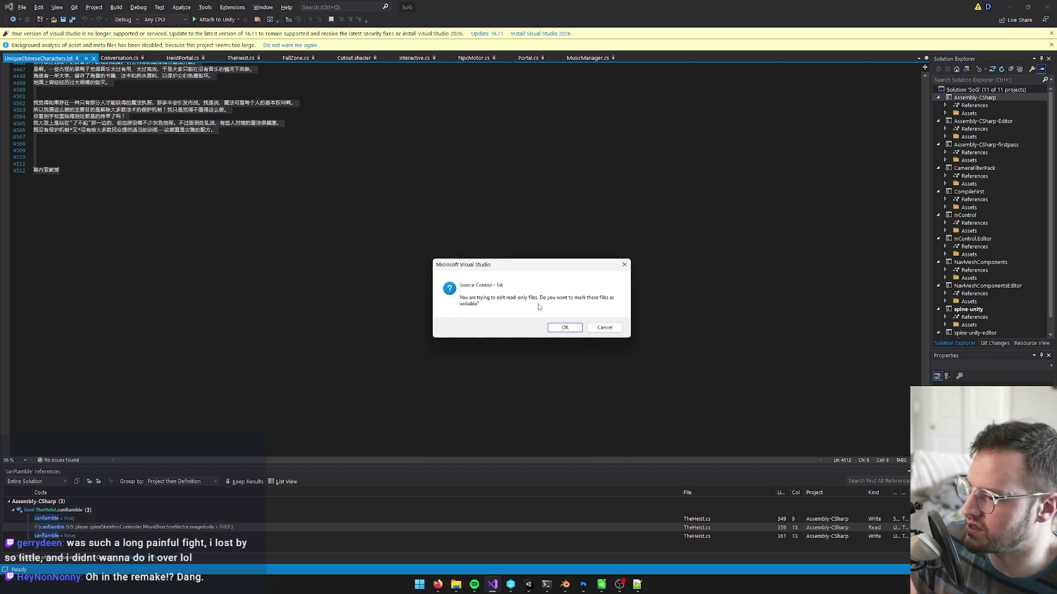
pyautogui.click(554, 326)
pyautogui.hotkey('alt', 'Tab')
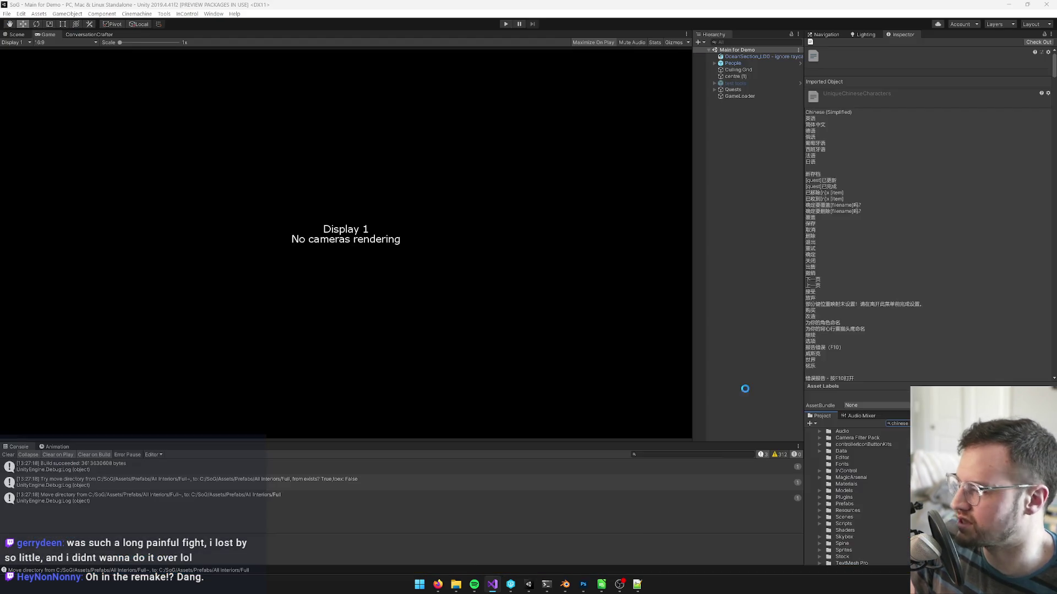
pyautogui.hotkey('alt', 'Tab')
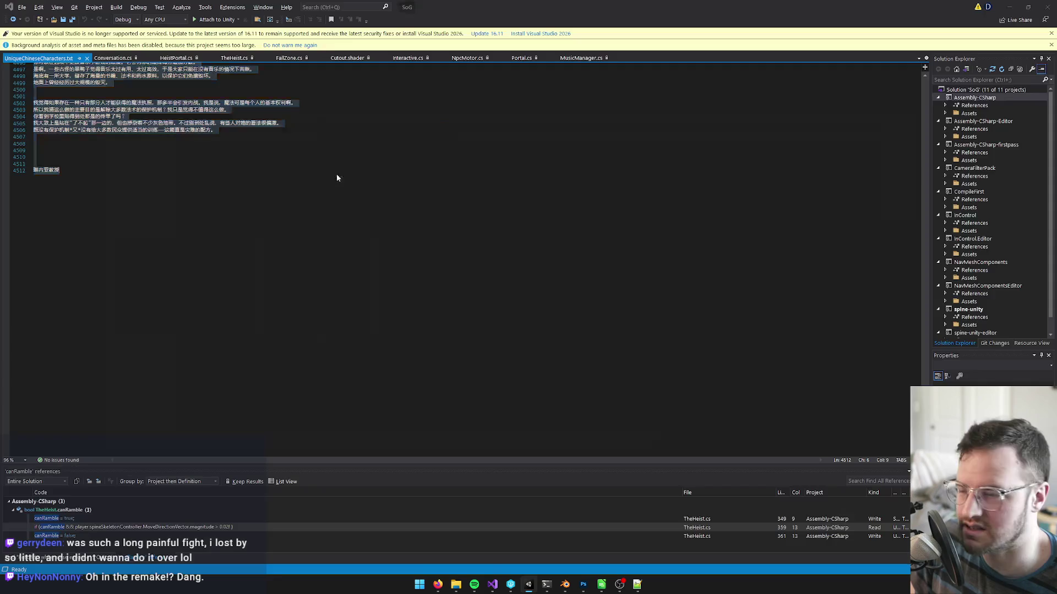
# Paste the Chinese column over the file's text and scroll through the roughly 4,590 resulting lines.
pyautogui.hotkey('ctrl', 'v')
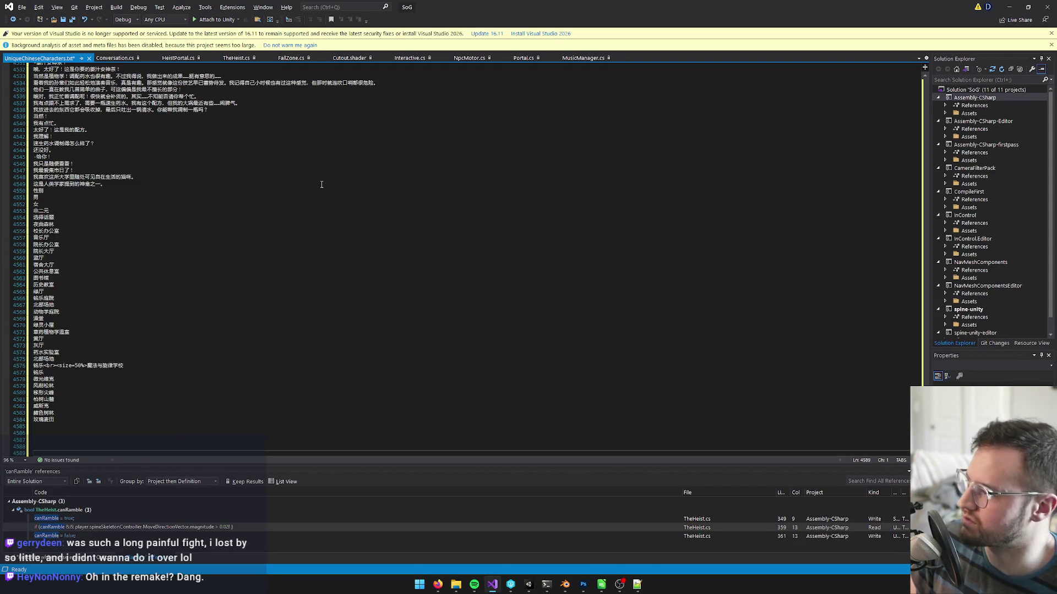
pyautogui.scroll(-8, 303, 255)
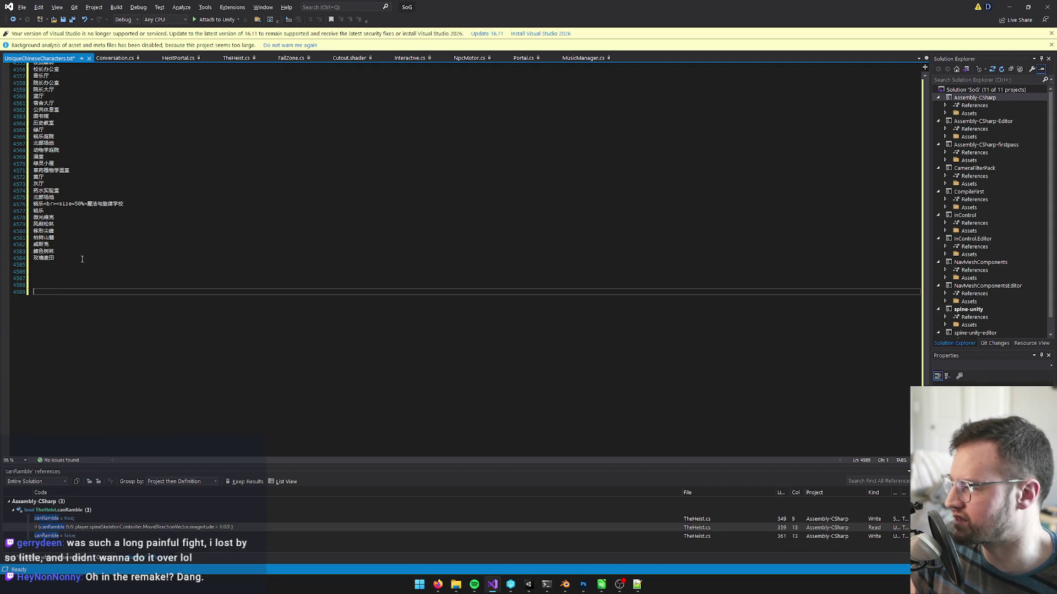
pyautogui.scroll(20, 177, 316)
pyautogui.scroll(-5, 177, 317)
pyautogui.scroll(20, 163, 322)
pyautogui.scroll(20, 382, 285)
pyautogui.click(272, 170)
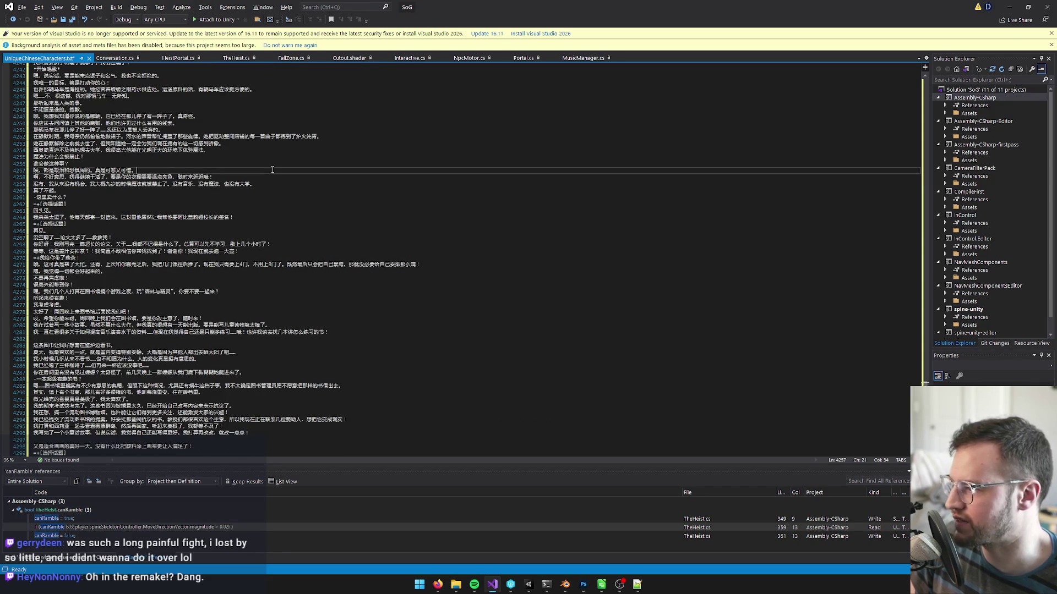
pyautogui.click(1009, 7)
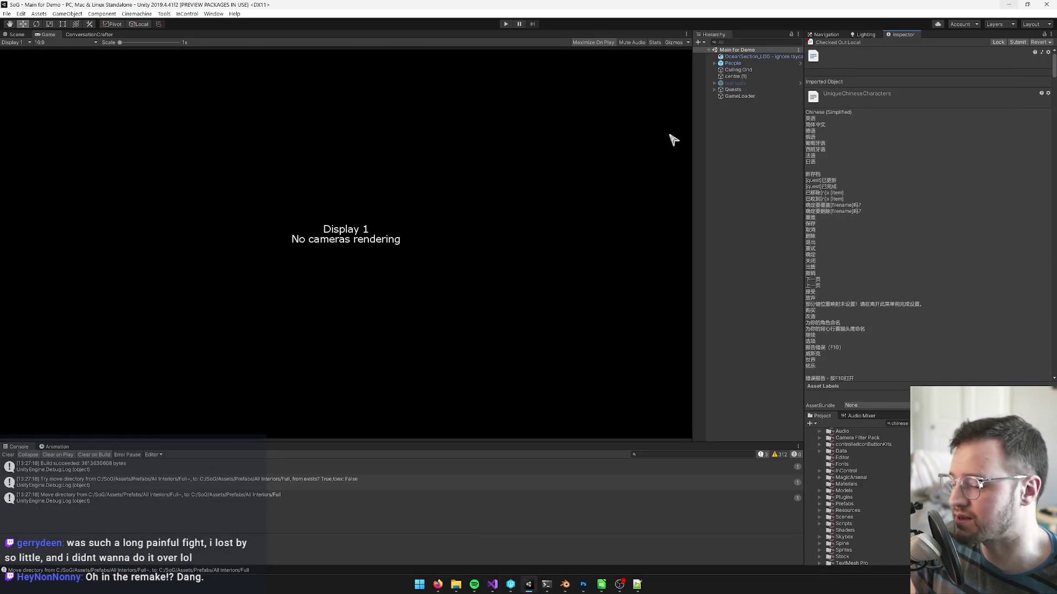
pyautogui.hotkey('alt', 'Tab')
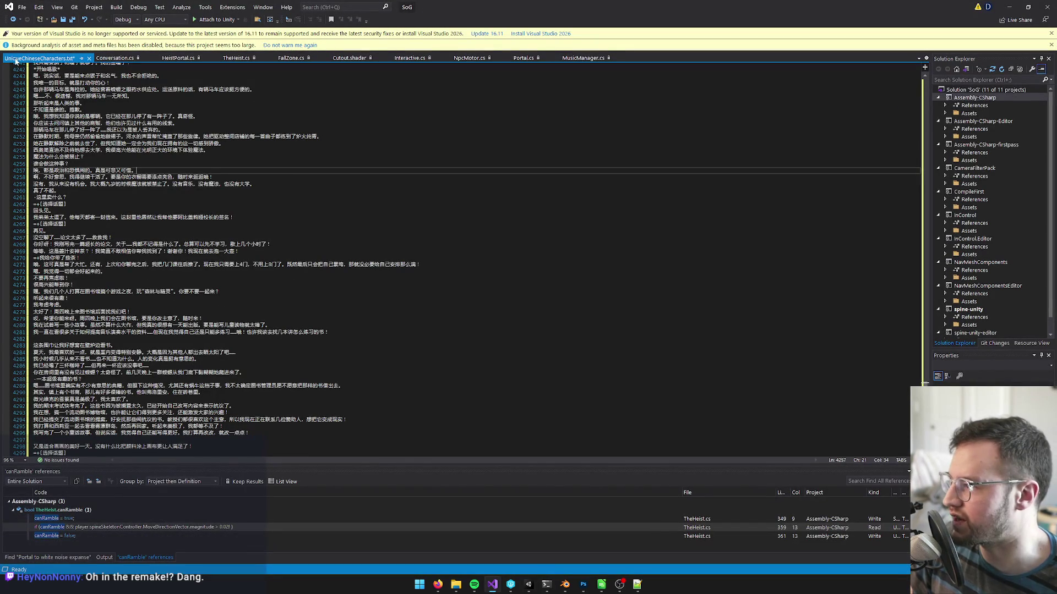
# Put Visual Studio in the background and bring the Unity editor back to the front.
pyautogui.click(1008, 7)
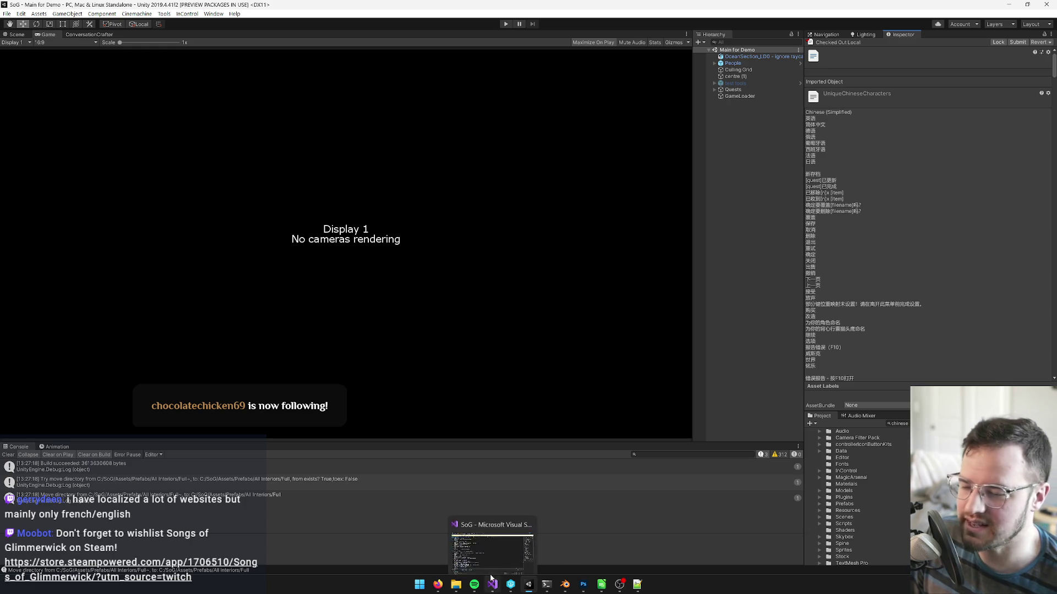
pyautogui.click(619, 584)
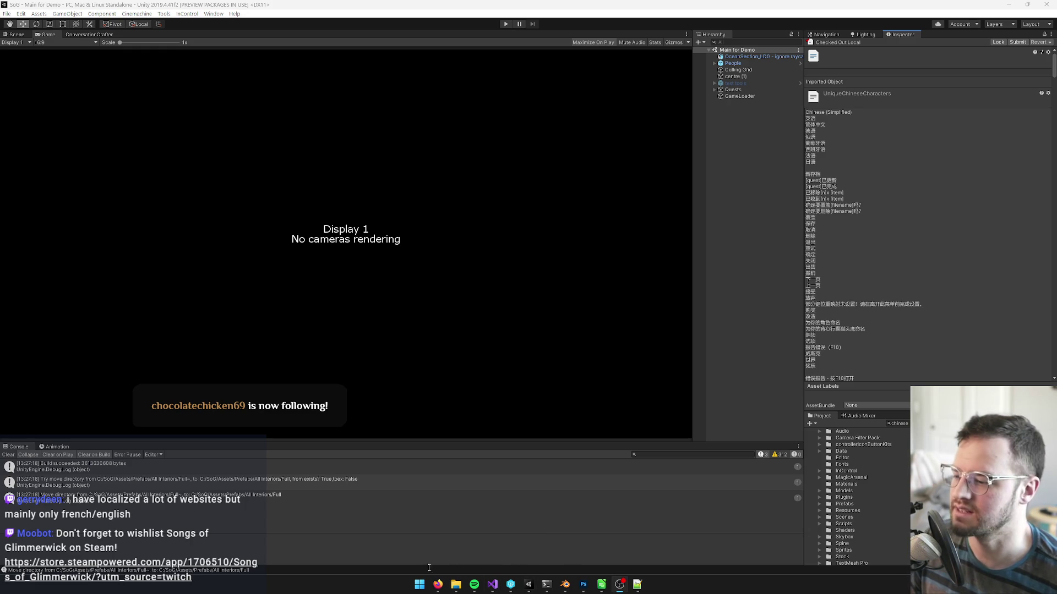
pyautogui.moveTo(438, 585)
pyautogui.moveTo(421, 542)
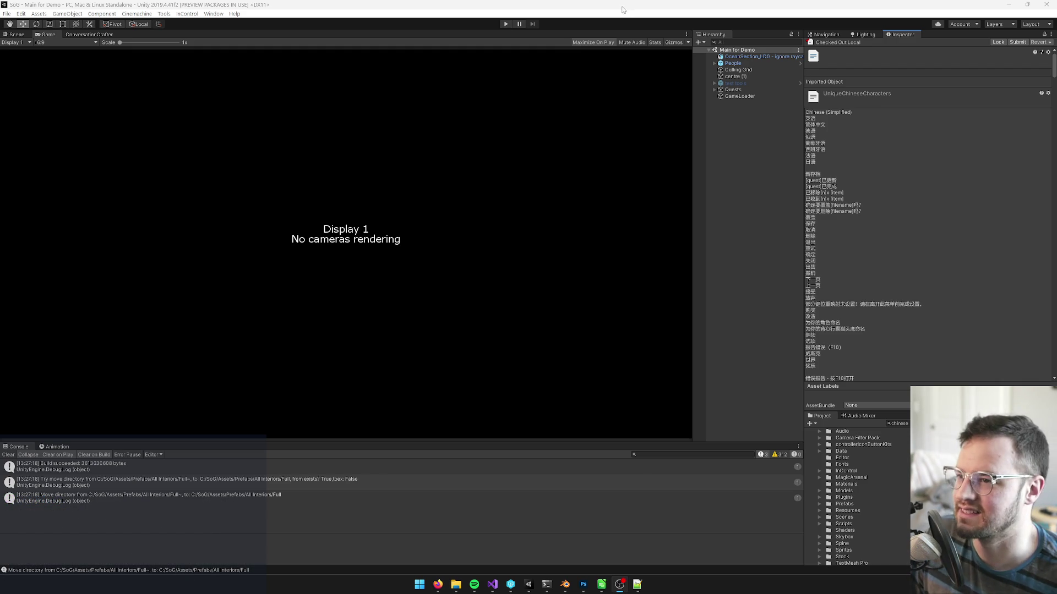
pyautogui.click(594, 9)
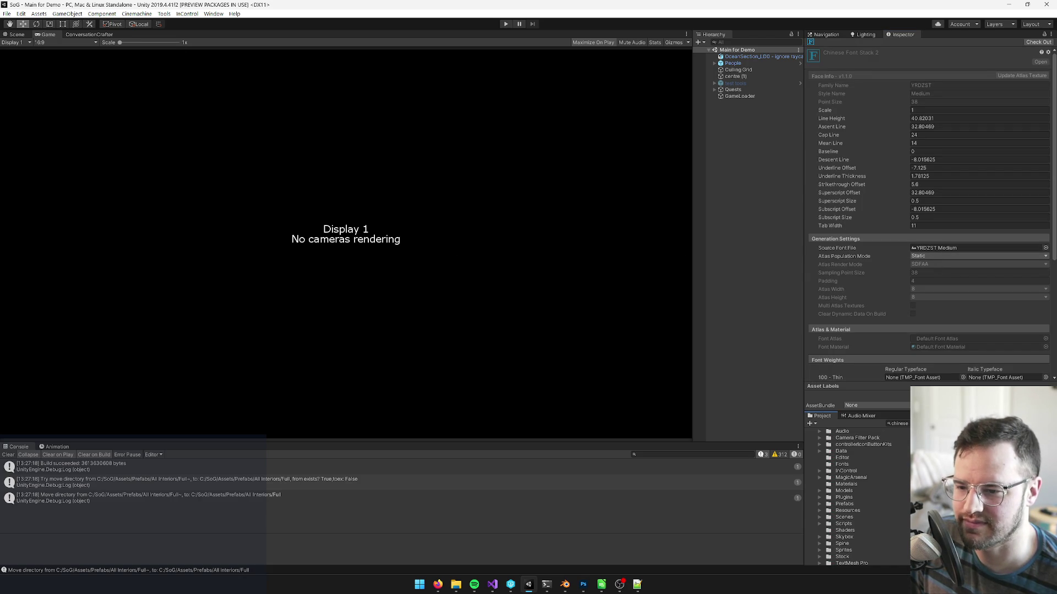
# Scroll to Chinese Font Stack 2's Fallback Font Assets and ping the YRDZST Medium SDF entry.
pyautogui.scroll(-6, 946, 305)
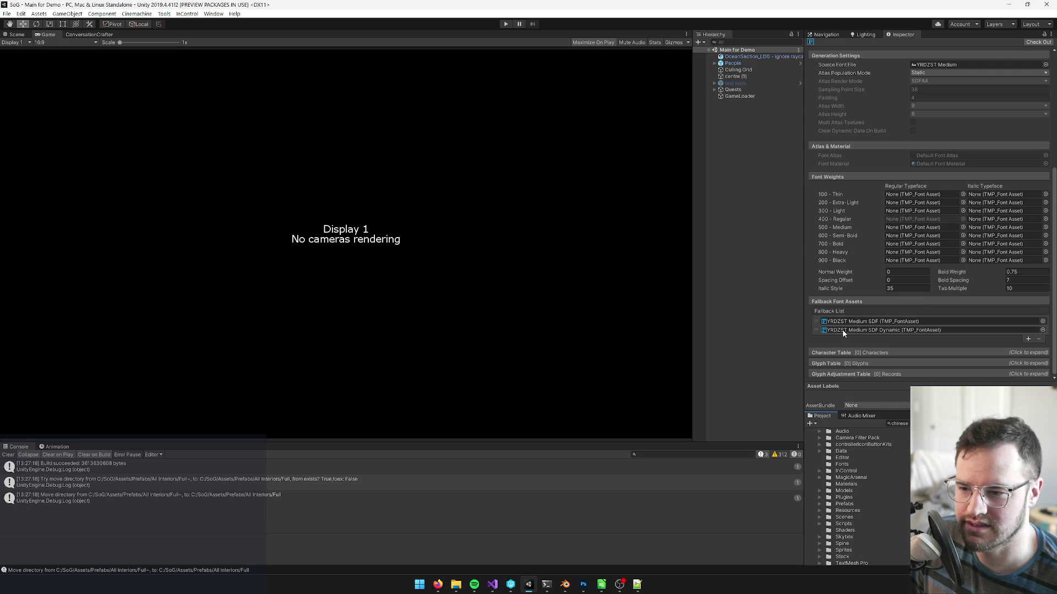
pyautogui.click(860, 324)
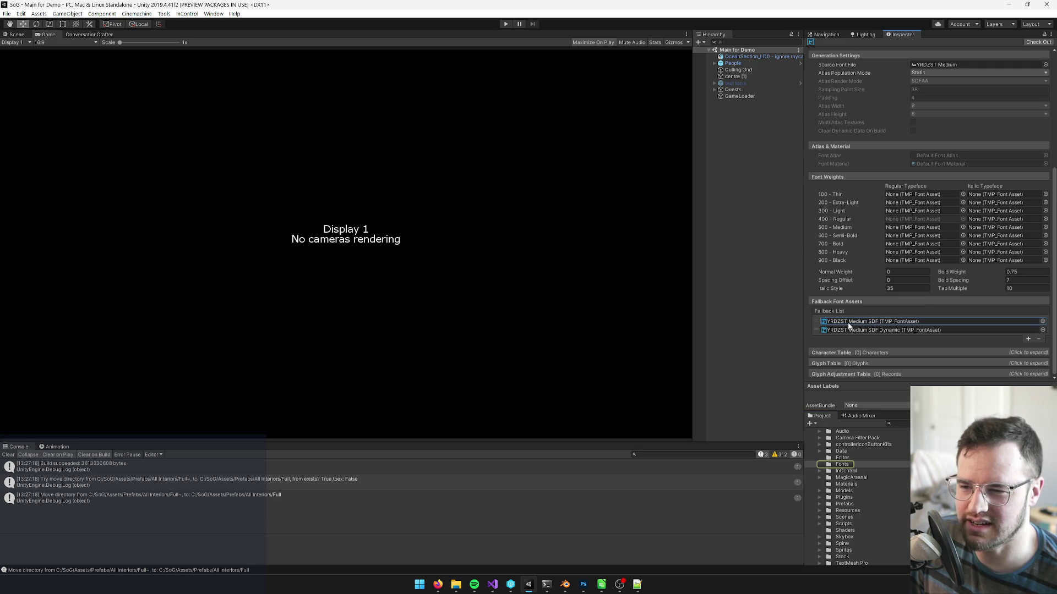
pyautogui.click(164, 14)
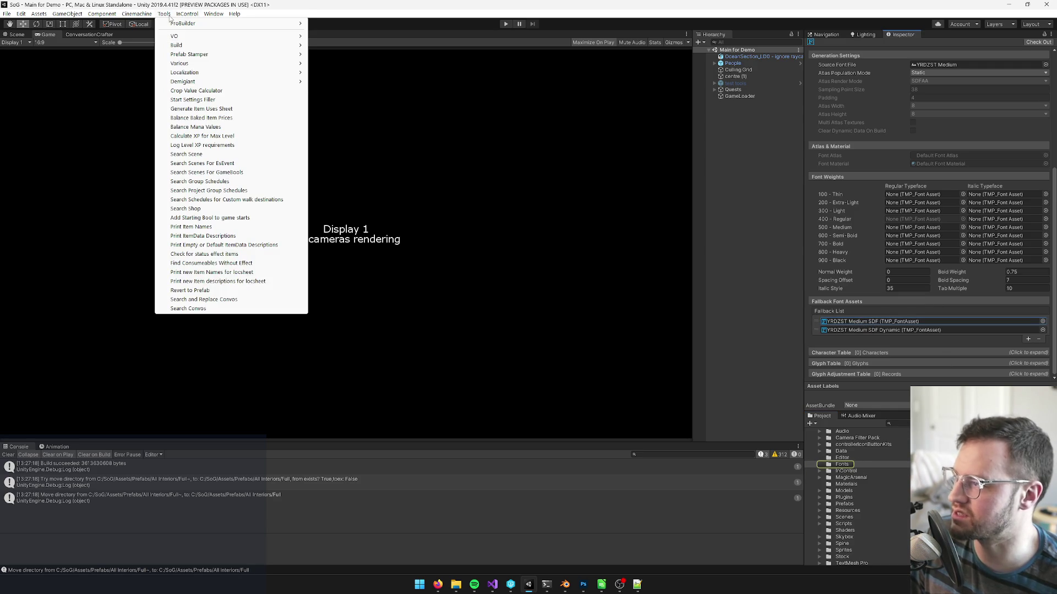
# Open Window > TextMeshPro > Font Asset Creator, loaded with Marmelad-Regular and a Custom Range set.
pyautogui.moveTo(180, 71)
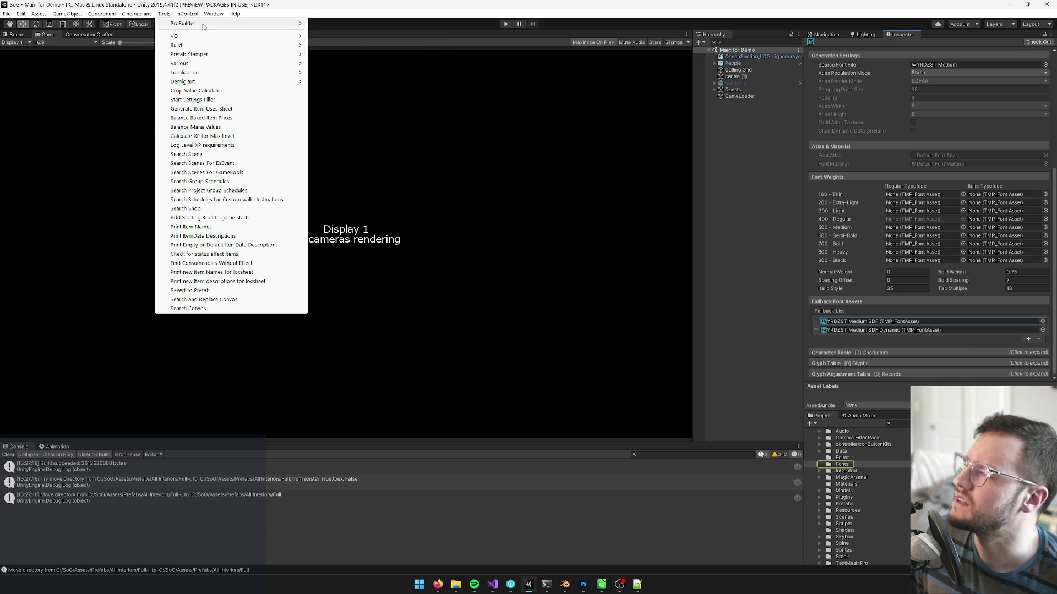
pyautogui.moveTo(213, 13)
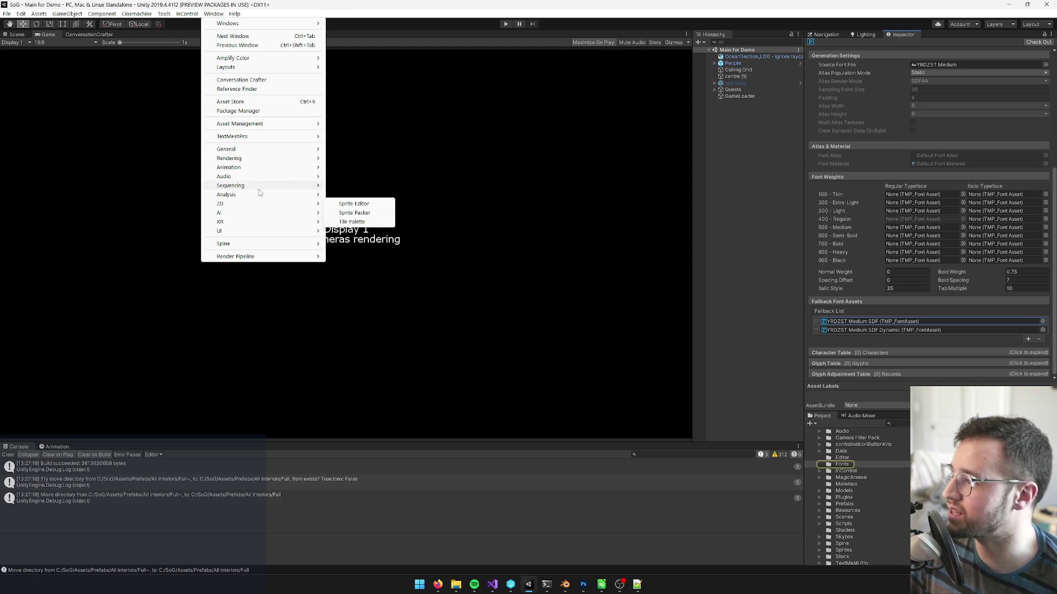
pyautogui.moveTo(259, 189)
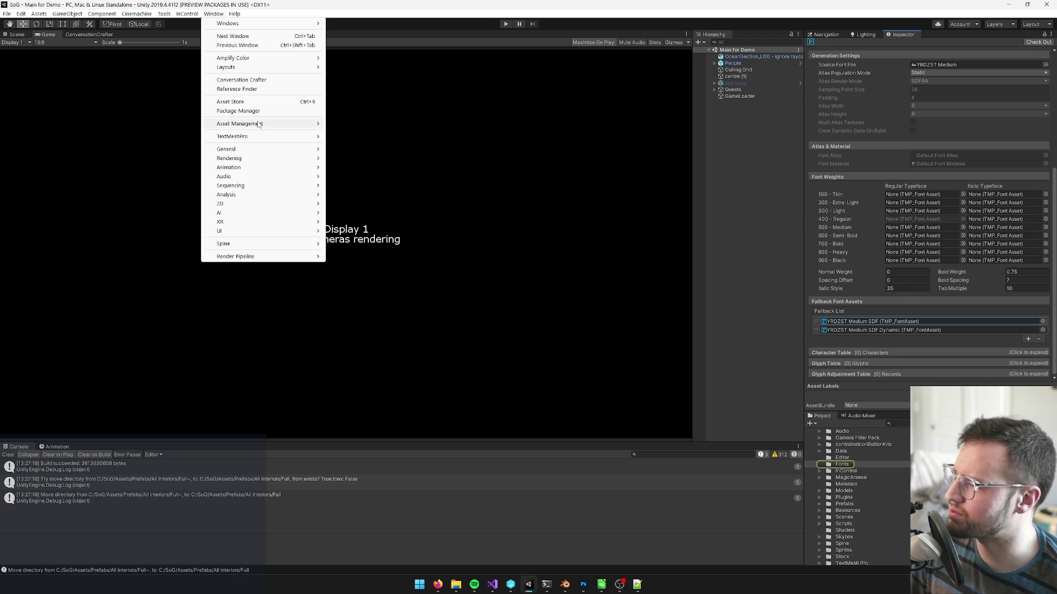
pyautogui.moveTo(258, 136)
pyautogui.click(357, 137)
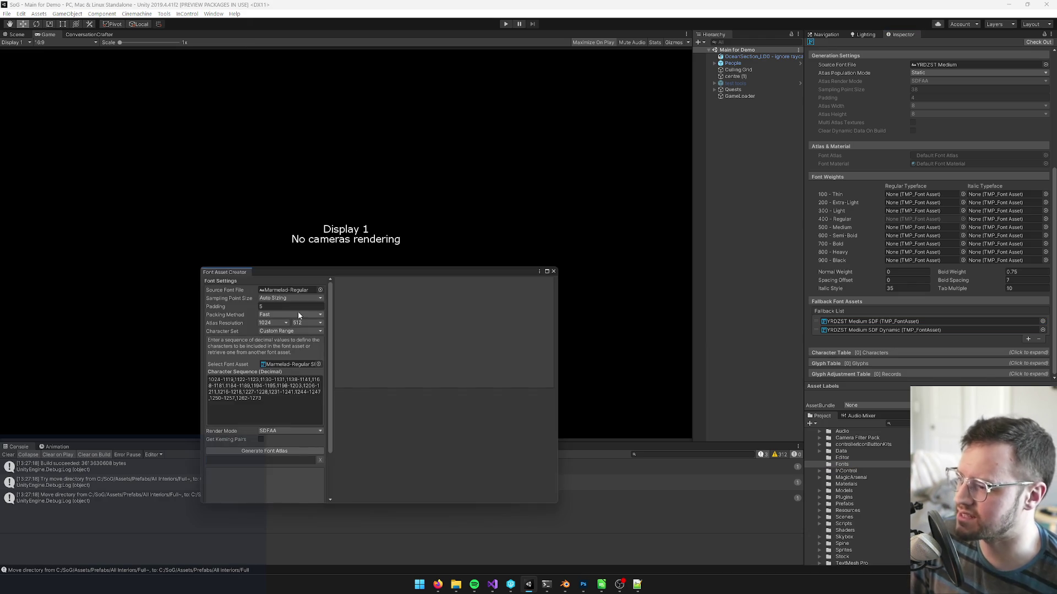
# Switch the Character Set to Characters from File, using the UniqueChineseCharacters file.
pyautogui.moveTo(319, 272); pyautogui.dragTo(379, 207)
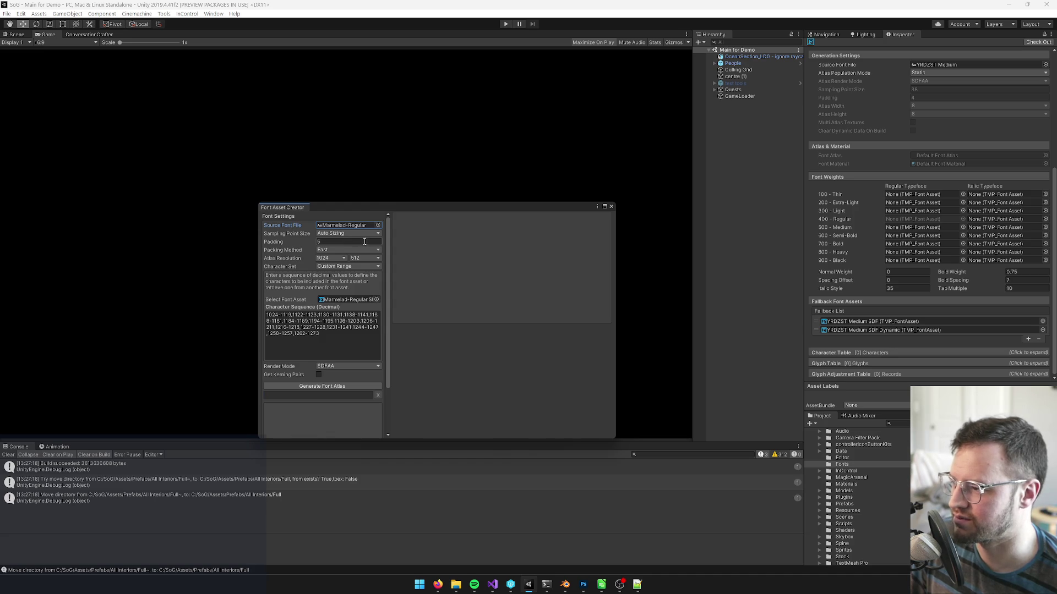
pyautogui.click(344, 266)
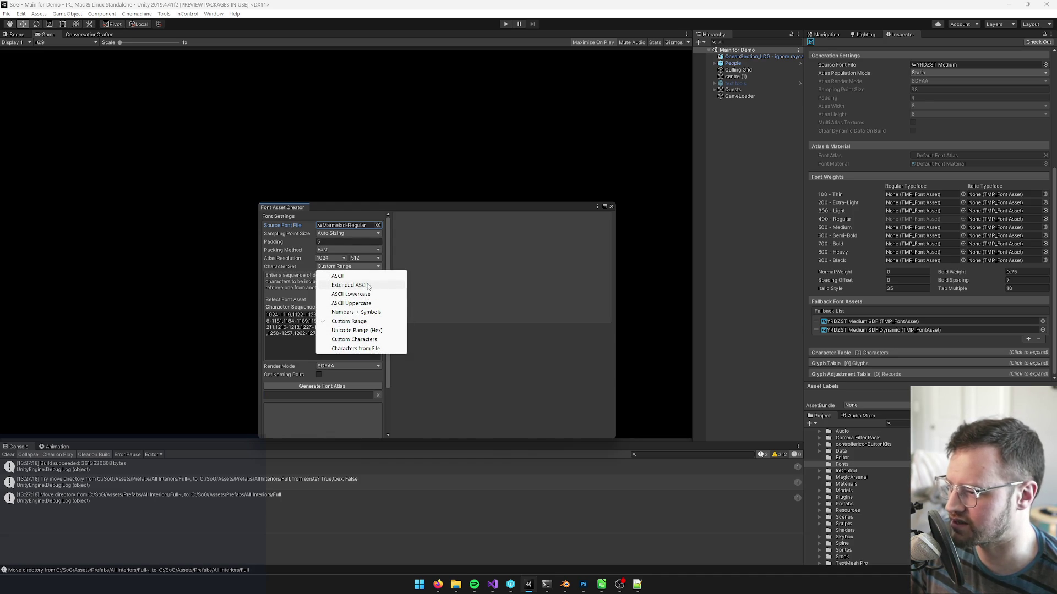
pyautogui.click(355, 348)
pyautogui.click(383, 275)
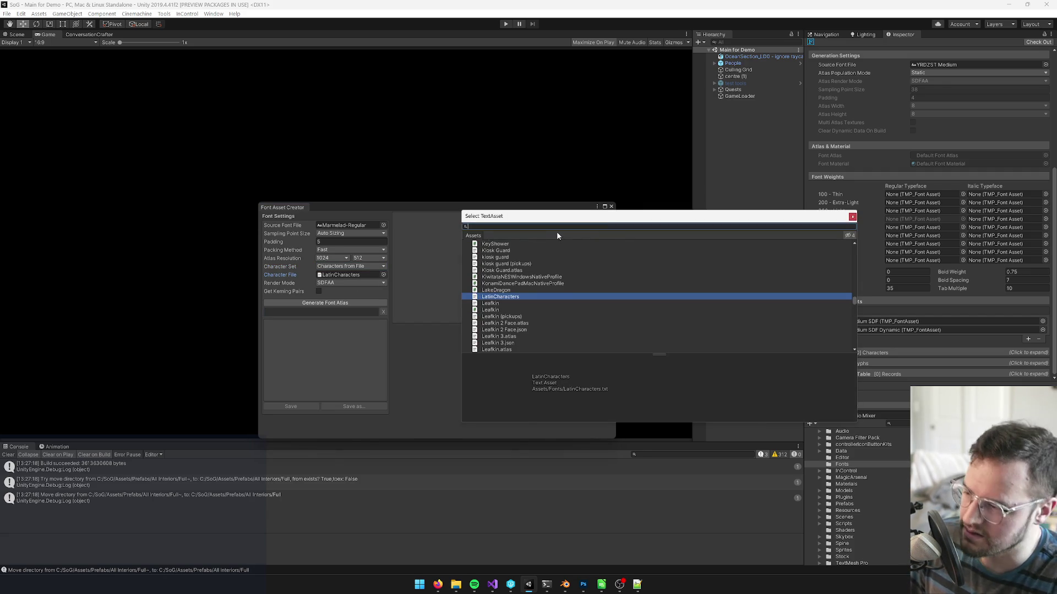
pyautogui.write('chinese')
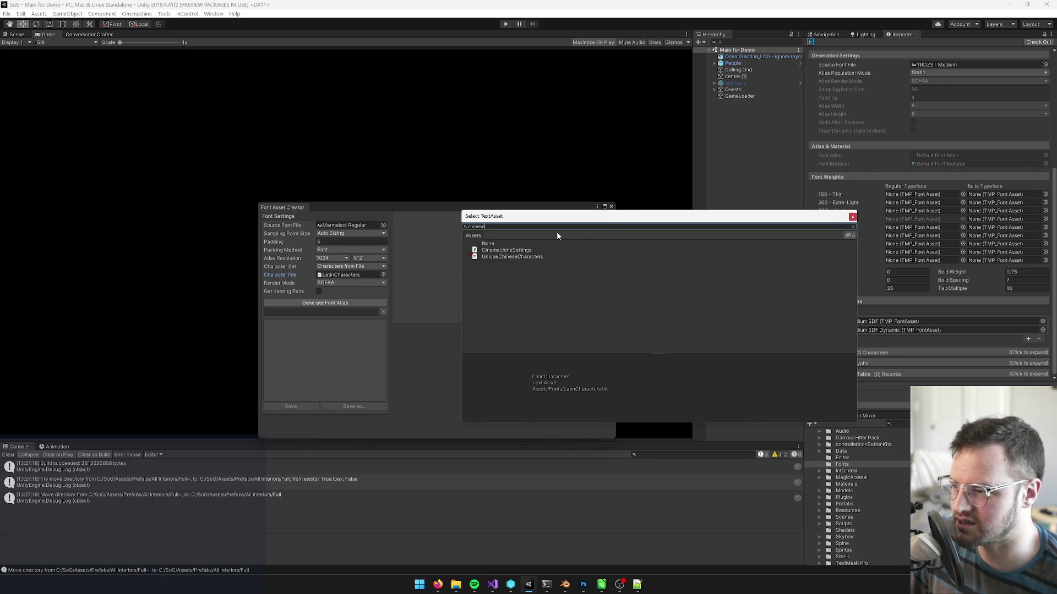
pyautogui.doubleClick(506, 257)
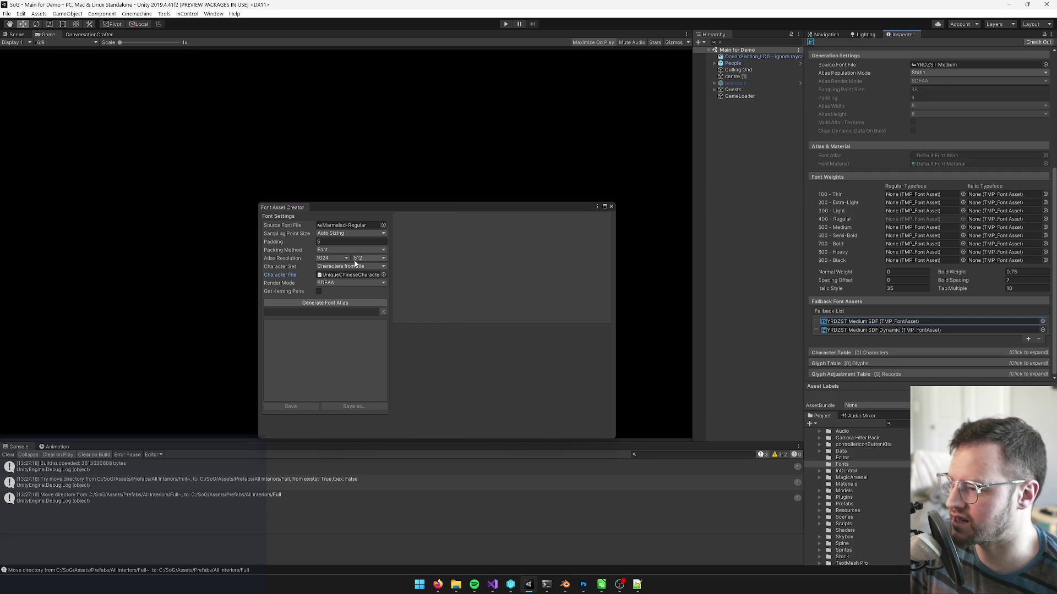
pyautogui.moveTo(393, 206); pyautogui.dragTo(373, 177)
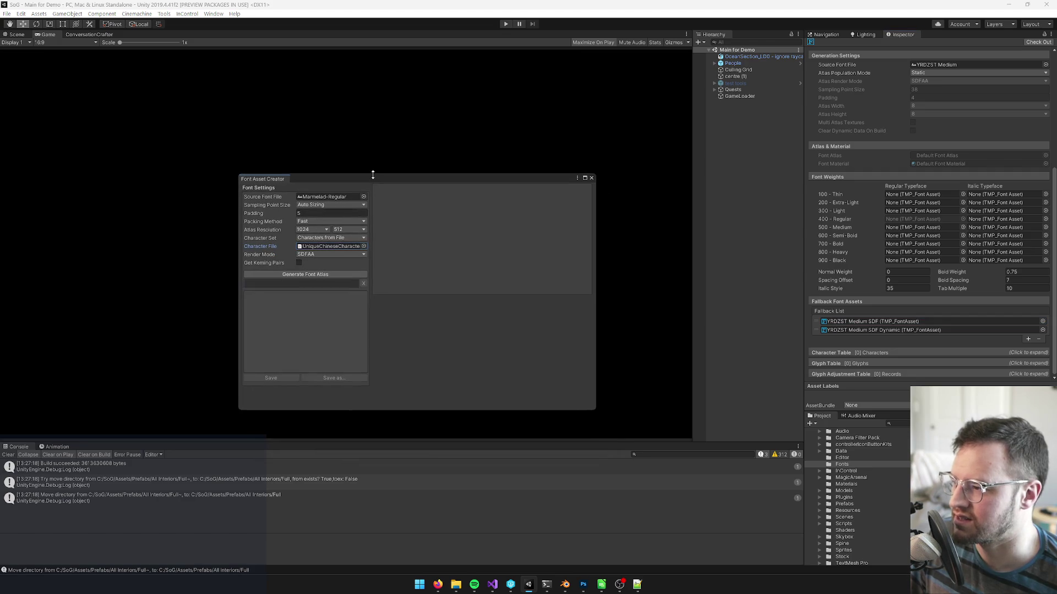
pyautogui.click(913, 323)
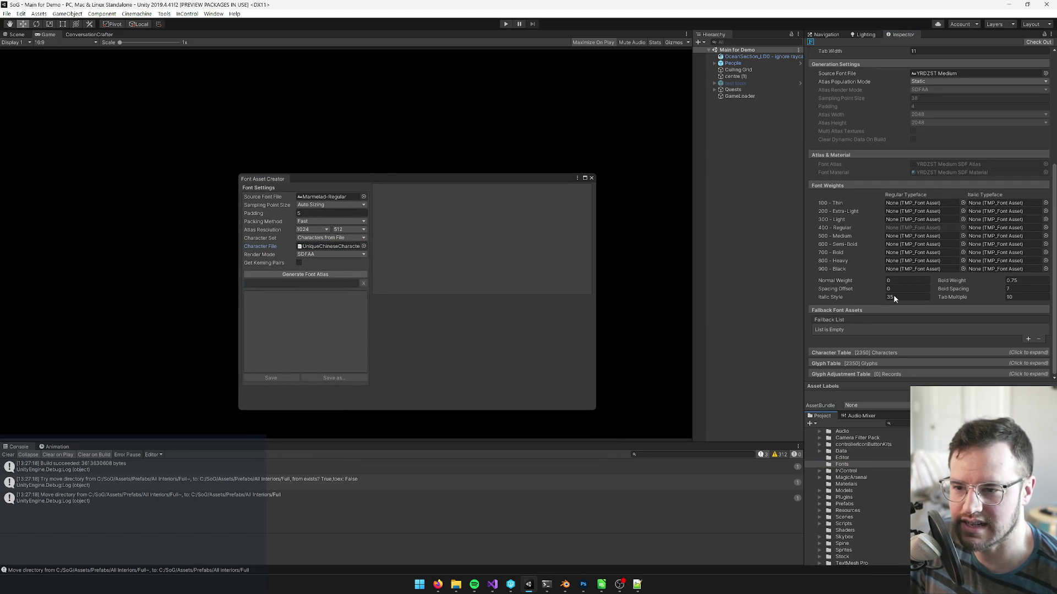
# Review the YRDZST Medium SDF asset's 2048×2048 atlas and reposition the creator window beside it.
pyautogui.scroll(3, 948, 201)
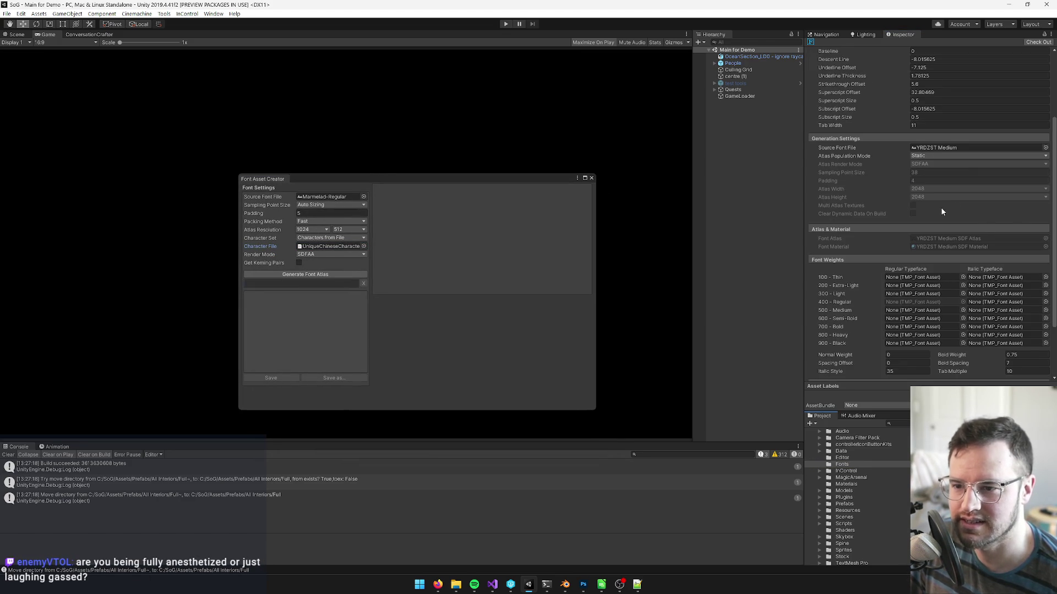
pyautogui.scroll(3, 940, 207)
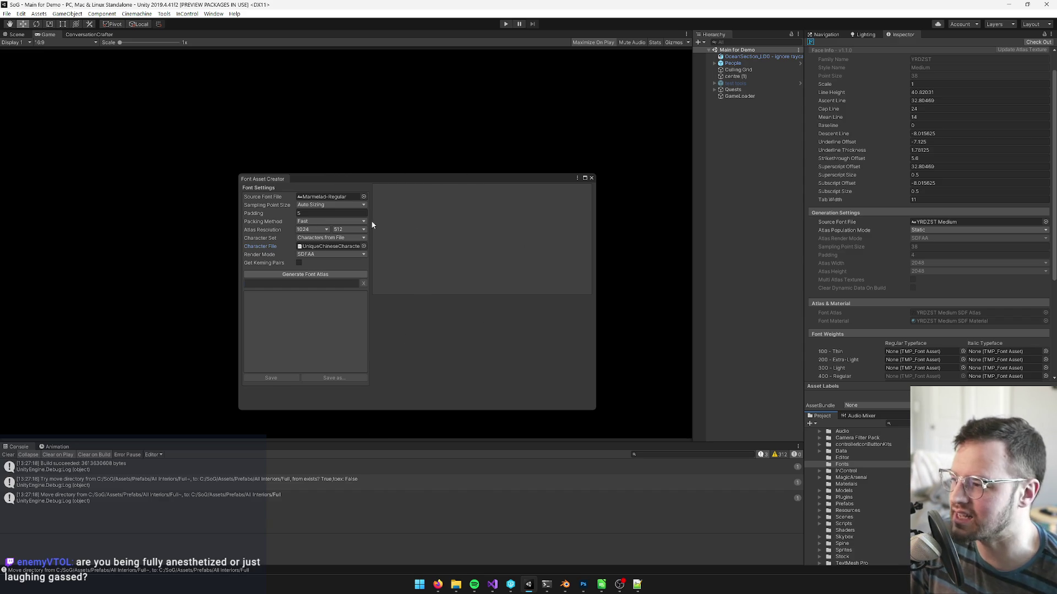
pyautogui.moveTo(446, 180)
pyautogui.mouseDown()
pyautogui.moveTo(512, 184)
pyautogui.moveTo(434, 180)
pyautogui.moveTo(509, 179)
pyautogui.mouseUp()
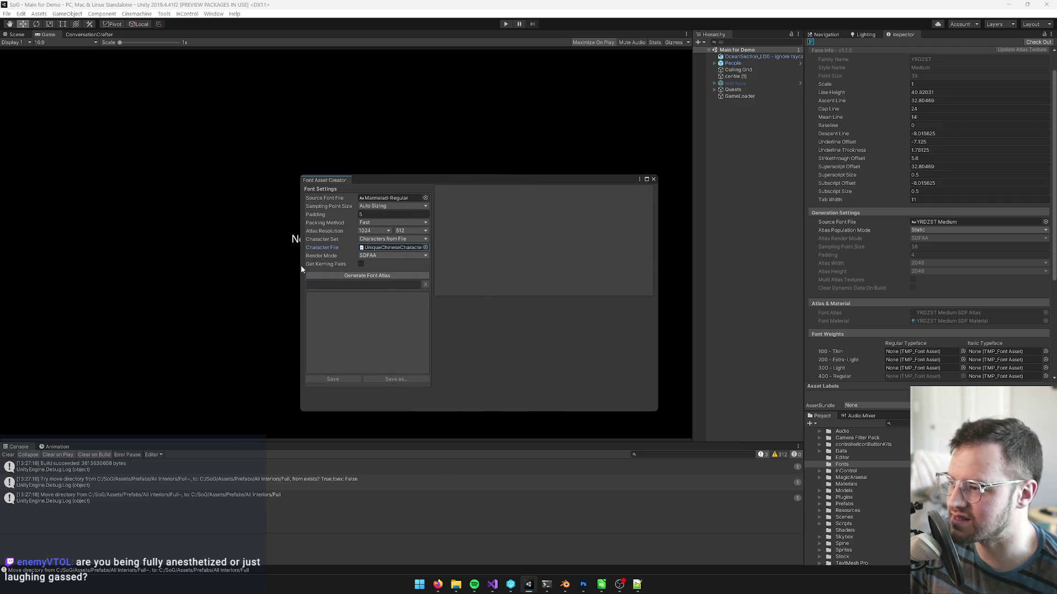
pyautogui.moveTo(444, 183); pyautogui.dragTo(413, 175)
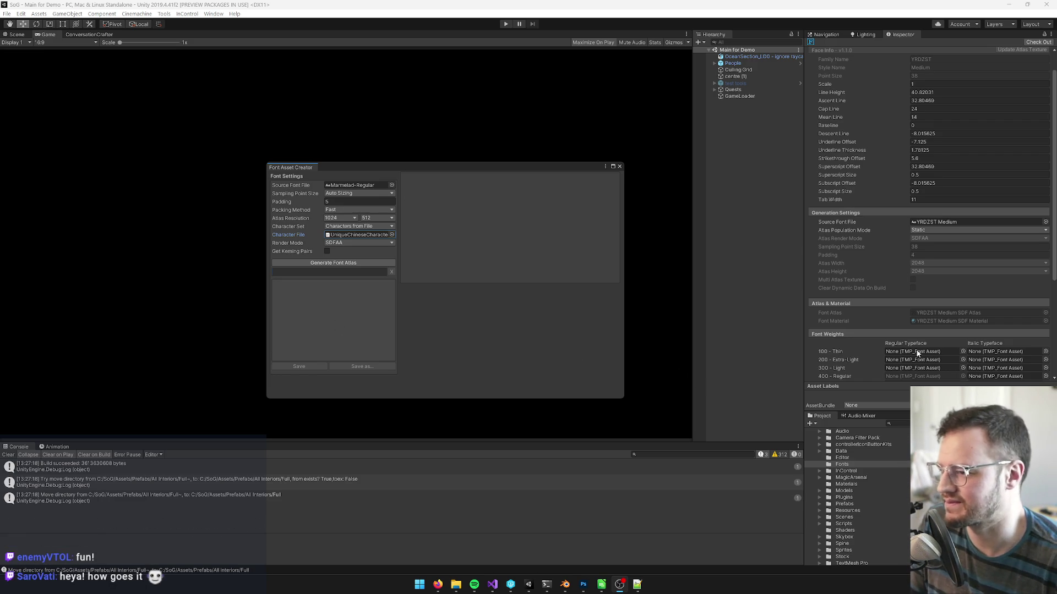
pyautogui.scroll(-5, 936, 293)
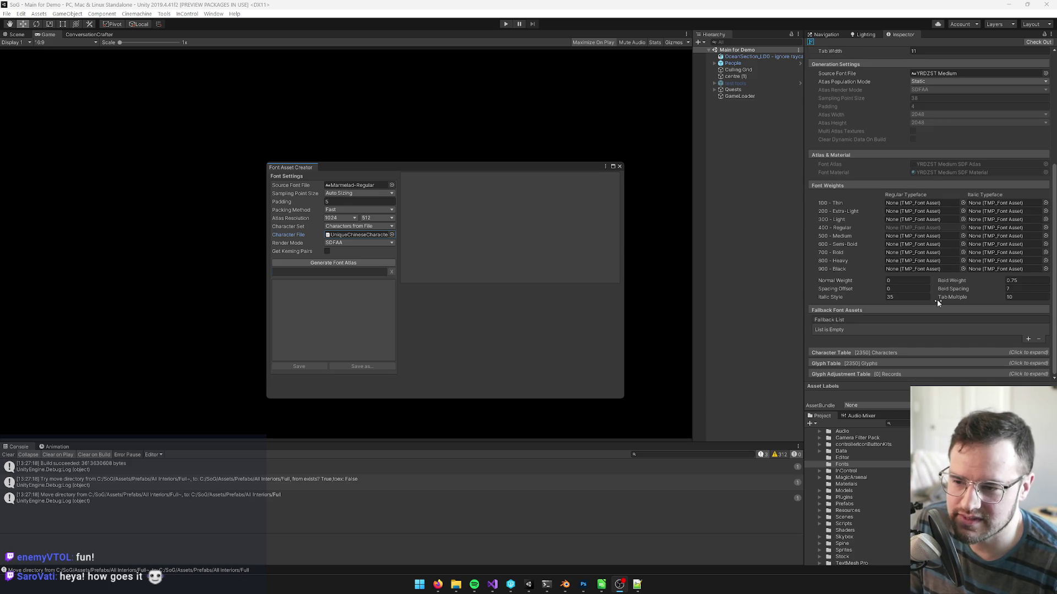
pyautogui.scroll(6, 930, 324)
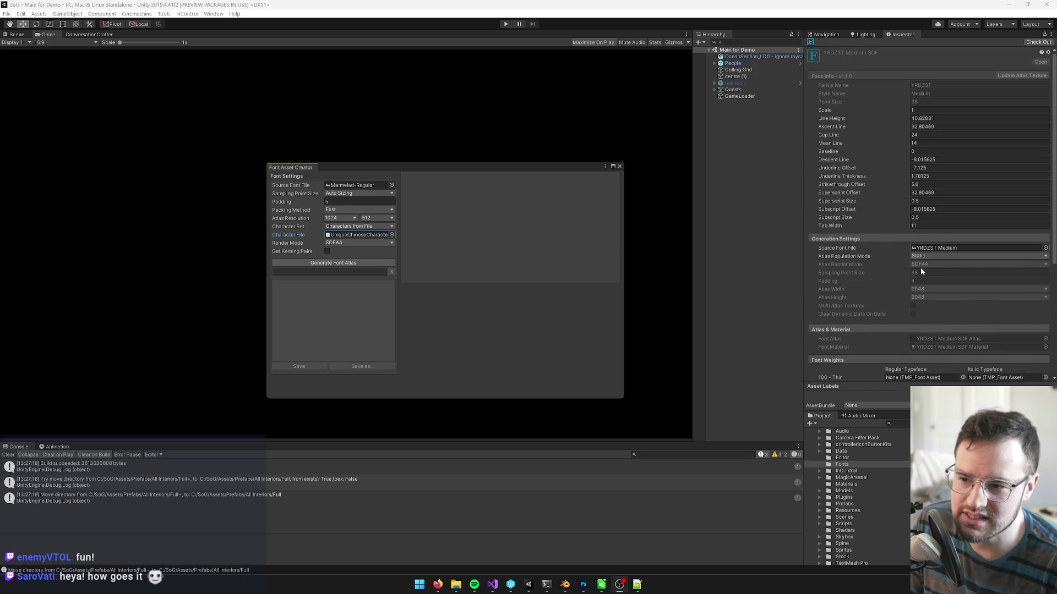
# Set the atlas resolution to 2048 × 2048 and choose YRDZST Medium as the source font.
pyautogui.click(351, 218)
pyautogui.click(345, 300)
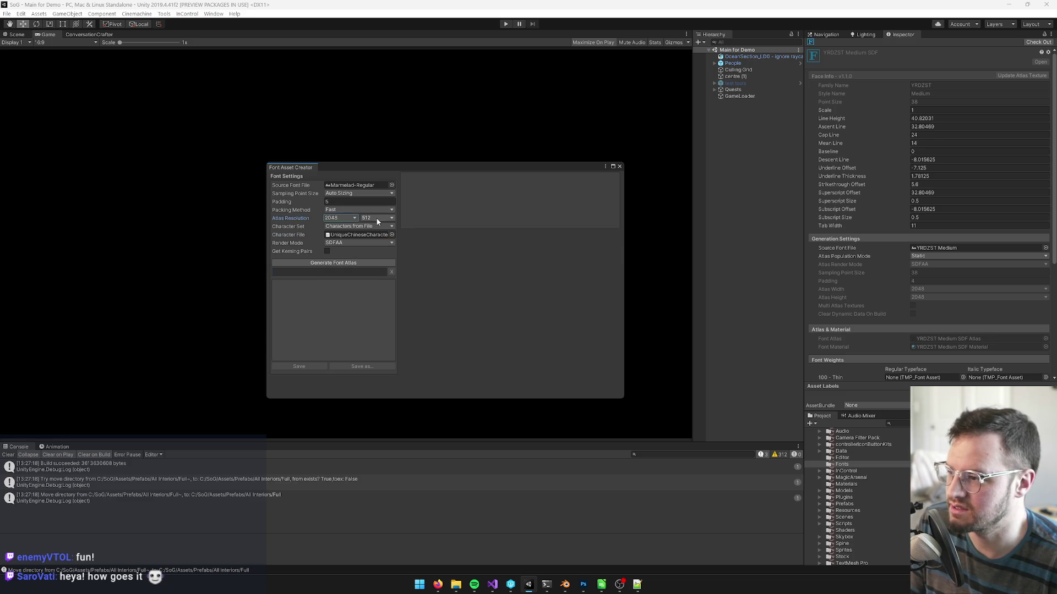
pyautogui.click(379, 217)
pyautogui.click(381, 300)
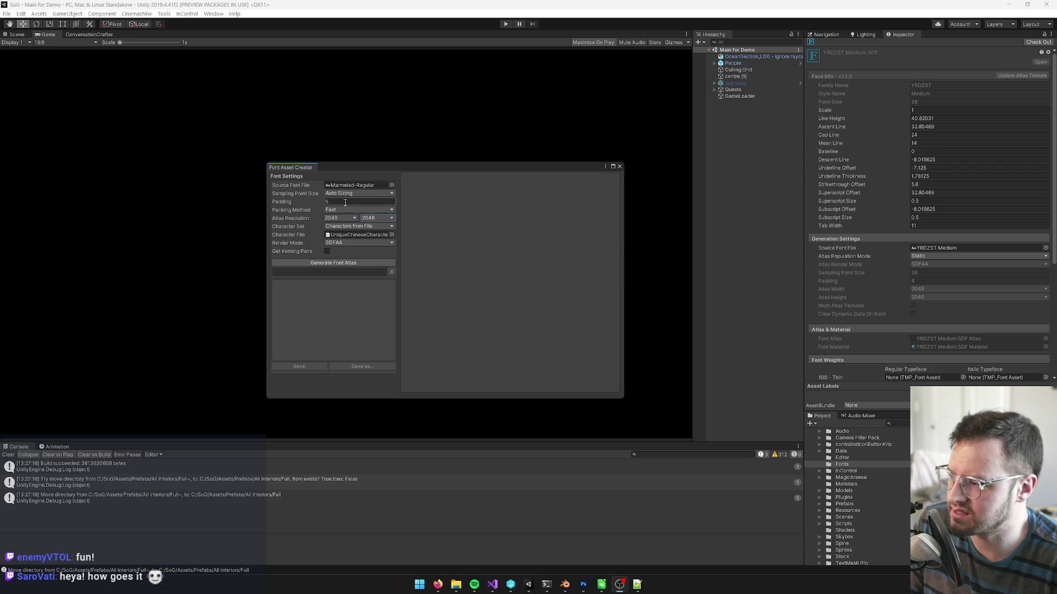
pyautogui.click(391, 185)
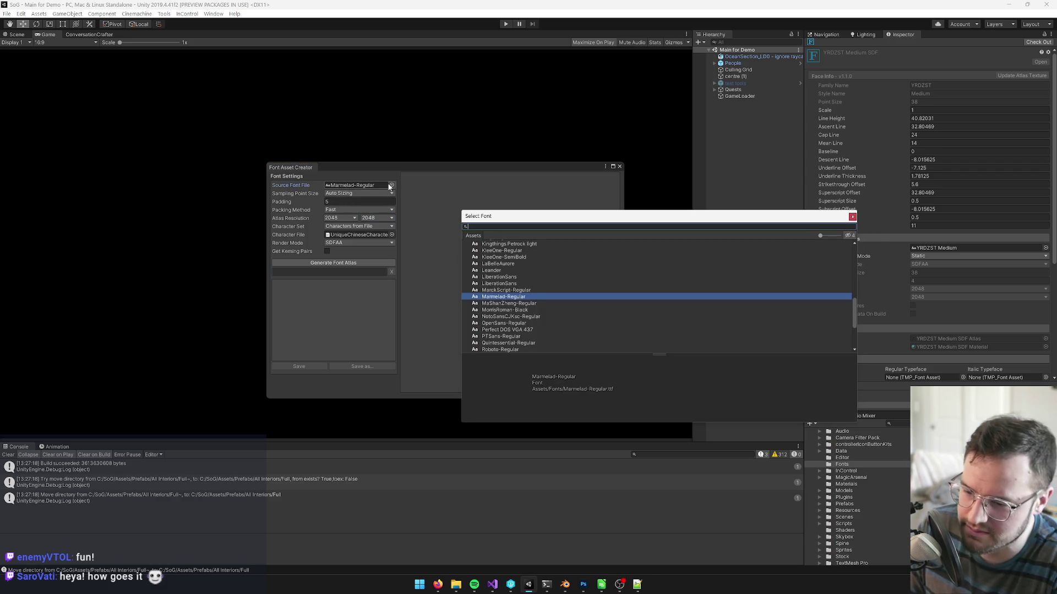
pyautogui.write('yrd')
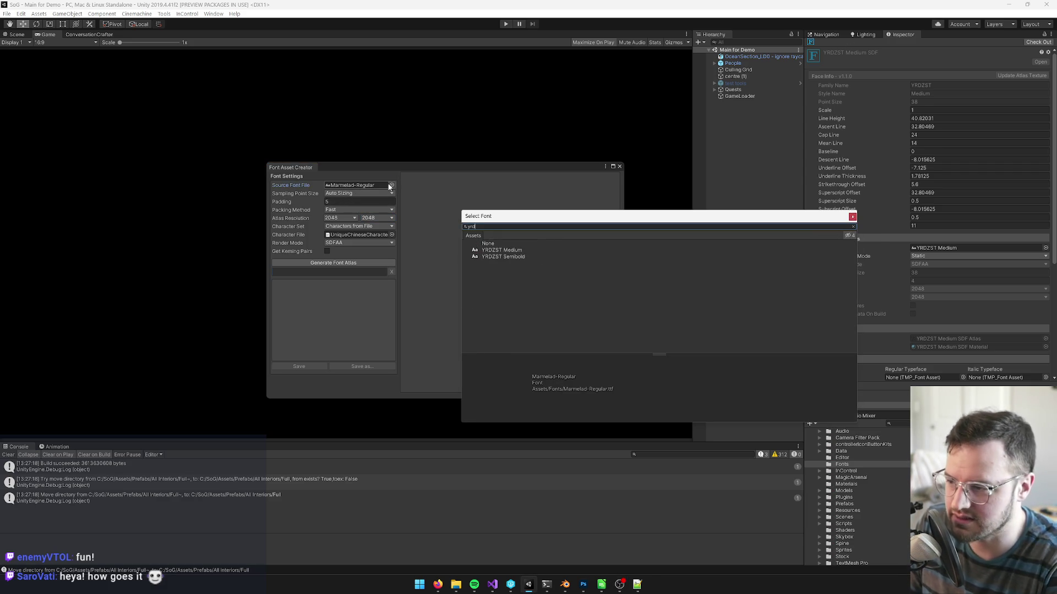
pyautogui.doubleClick(513, 250)
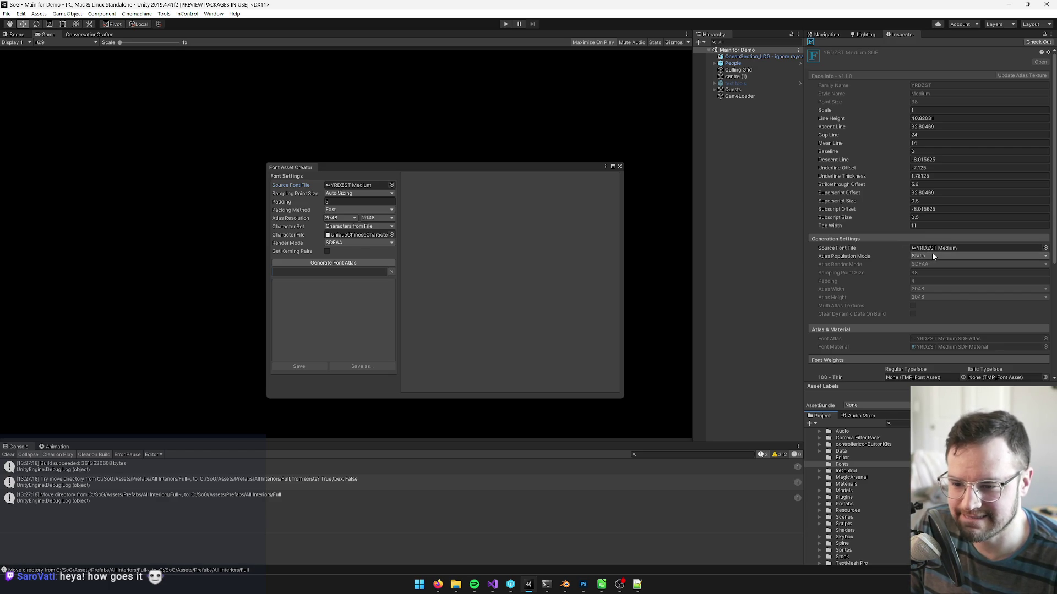
pyautogui.scroll(-5, 930, 257)
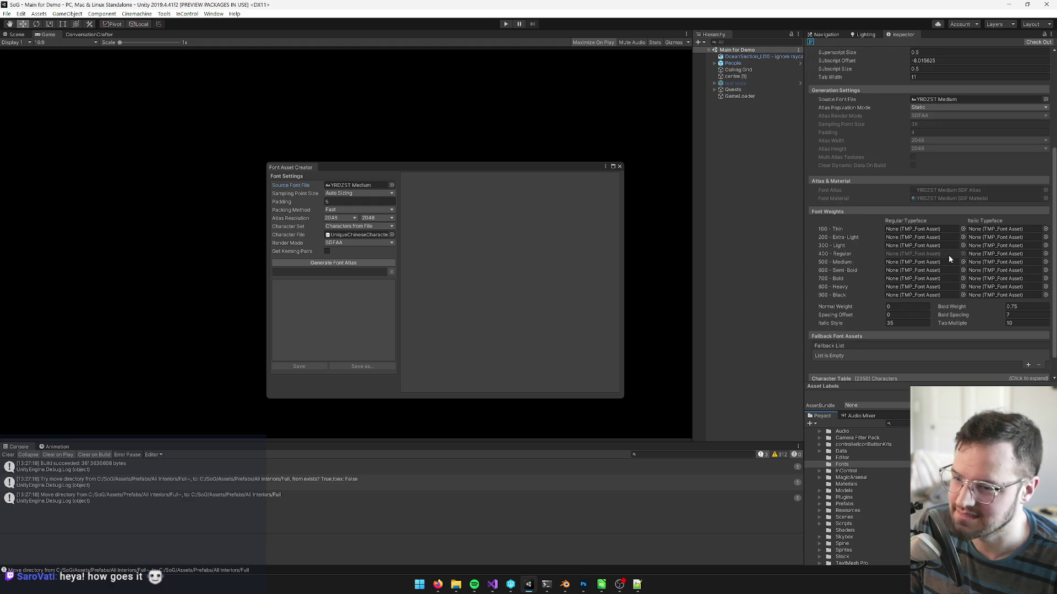
pyautogui.moveTo(512, 171); pyautogui.dragTo(388, 171)
pyautogui.moveTo(239, 165)
pyautogui.mouseDown()
pyautogui.moveTo(380, 169)
pyautogui.moveTo(254, 158)
pyautogui.mouseUp()
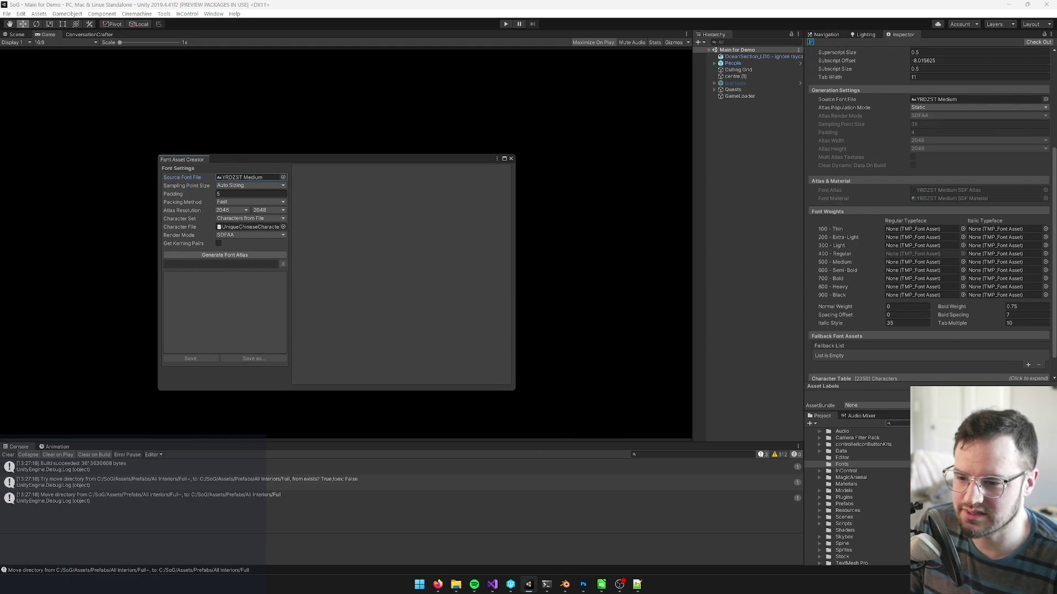
# Open the Main Menu scene by searching the Project for 'main me'.
pyautogui.click(888, 423)
pyautogui.write('main me')
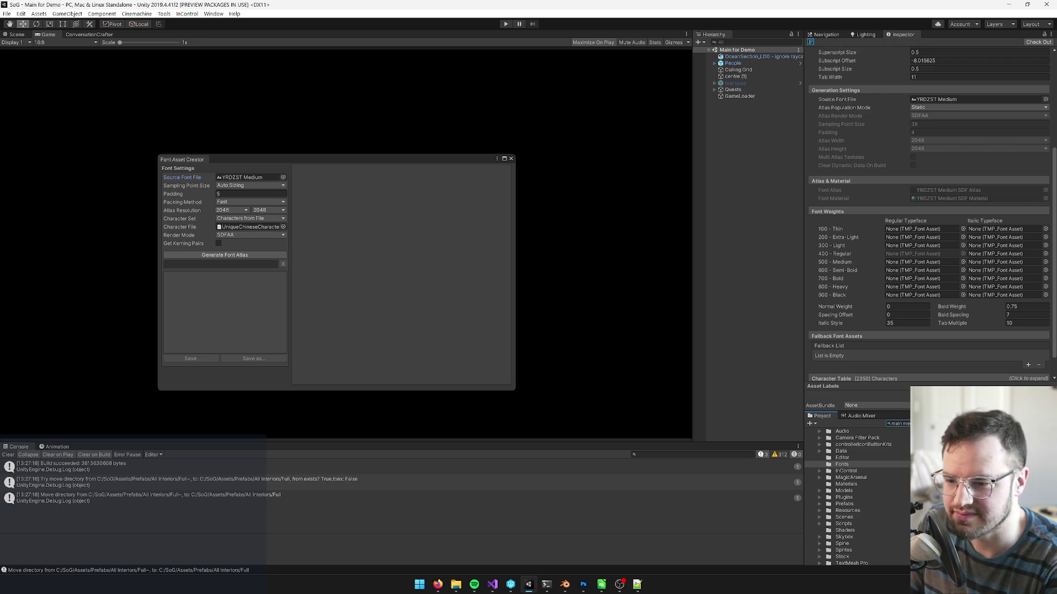
pyautogui.press('Down')
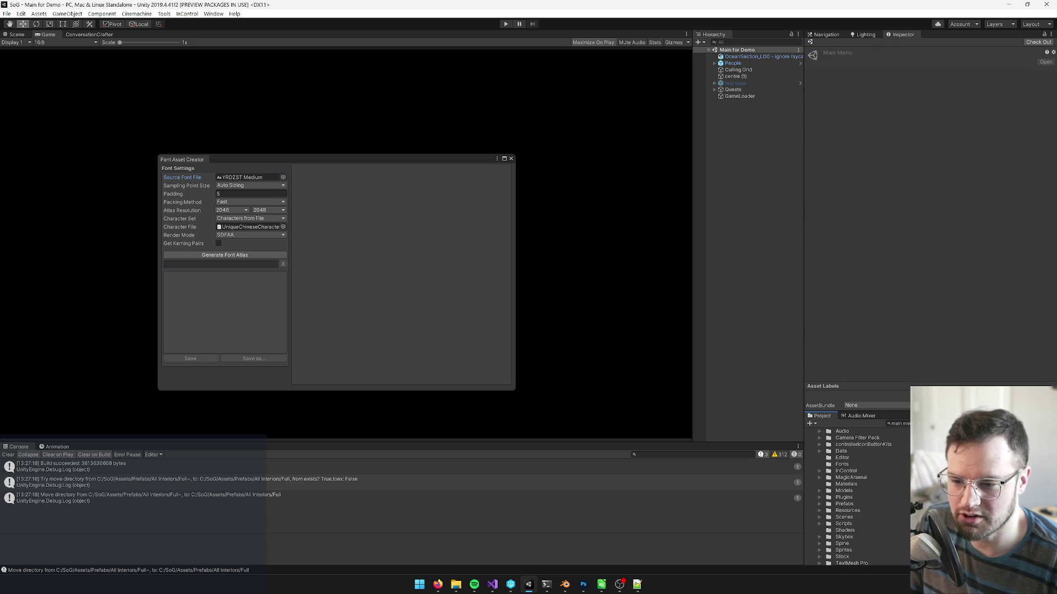
pyautogui.press('Return')
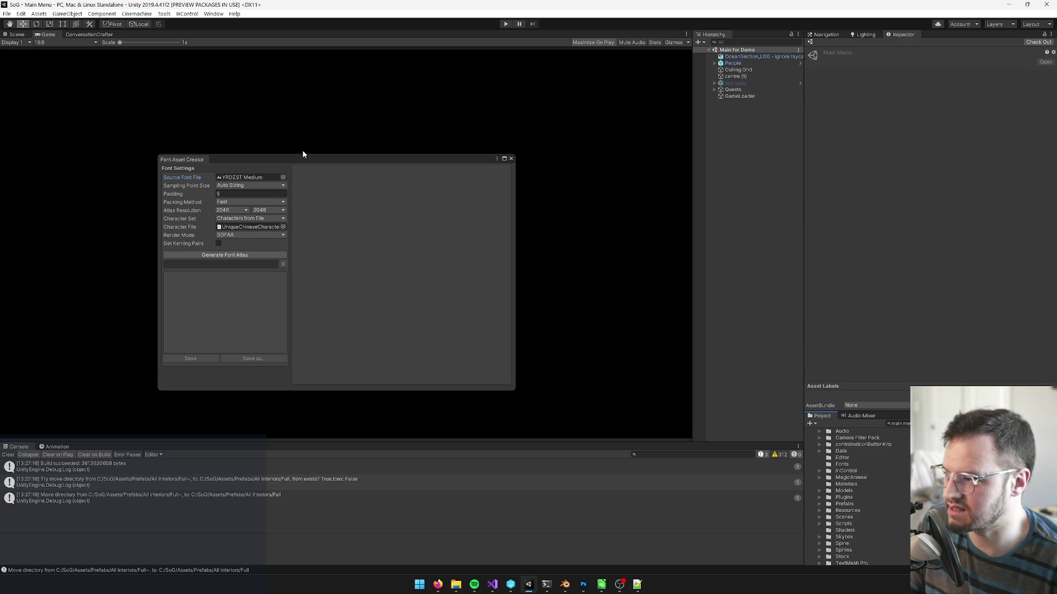
pyautogui.moveTo(269, 163)
pyautogui.mouseDown()
pyautogui.moveTo(358, 173)
pyautogui.moveTo(477, 322)
pyautogui.moveTo(705, 190)
pyautogui.moveTo(389, 78)
pyautogui.moveTo(343, 100)
pyautogui.mouseUp()
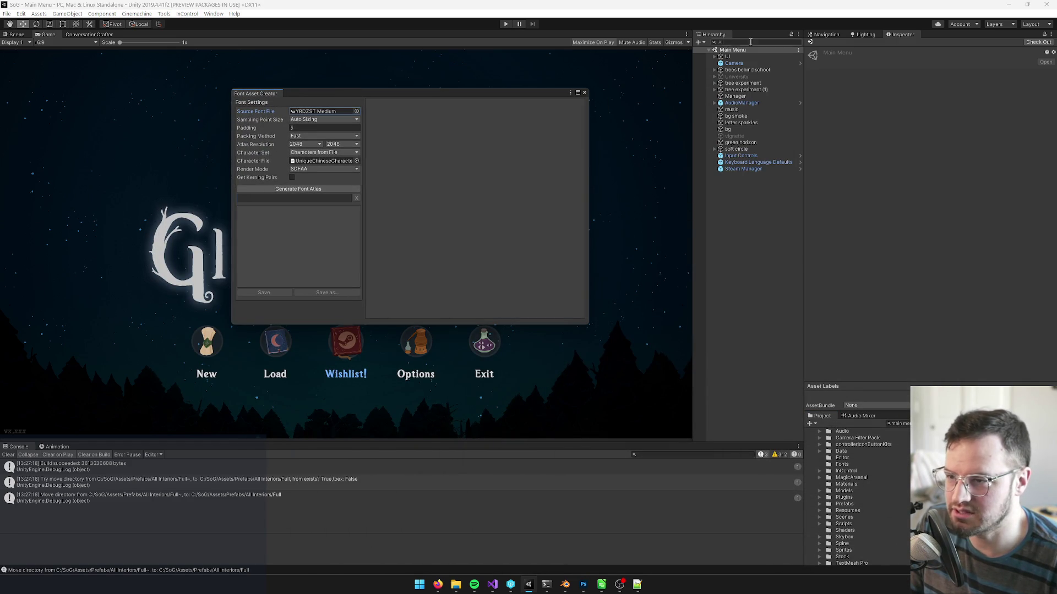
# Select the Text (TMP) child of the wishlist button in the Hierarchy.
pyautogui.click(732, 43)
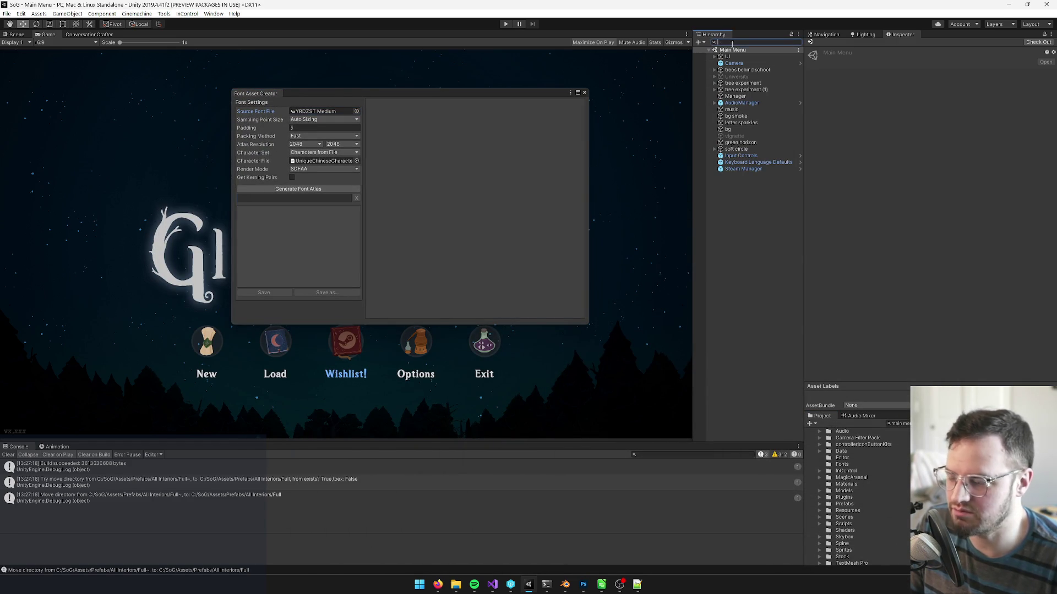
pyautogui.write('wishlist')
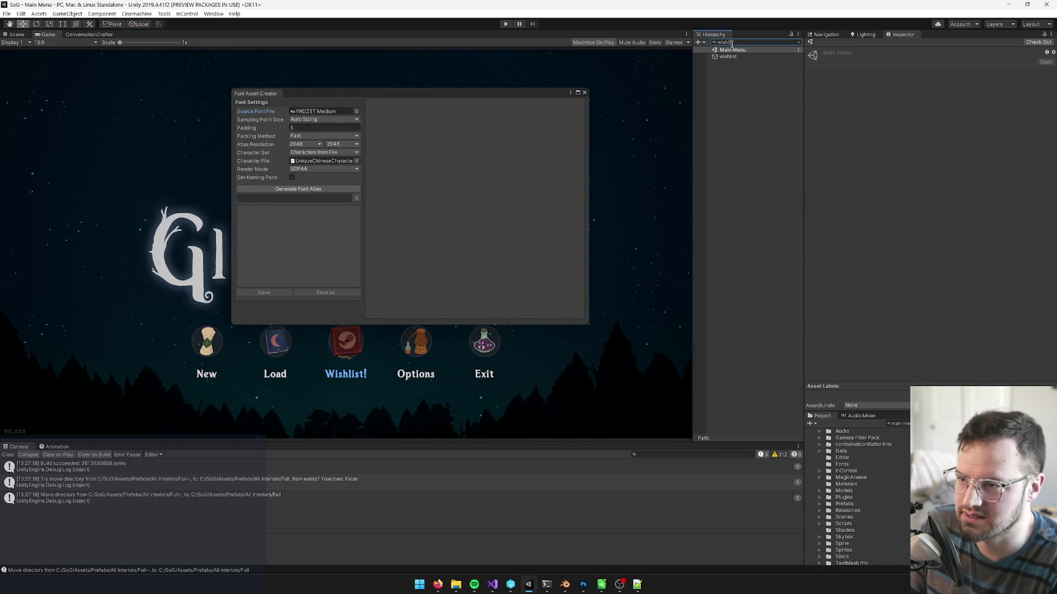
pyautogui.click(727, 57)
pyautogui.click(799, 42)
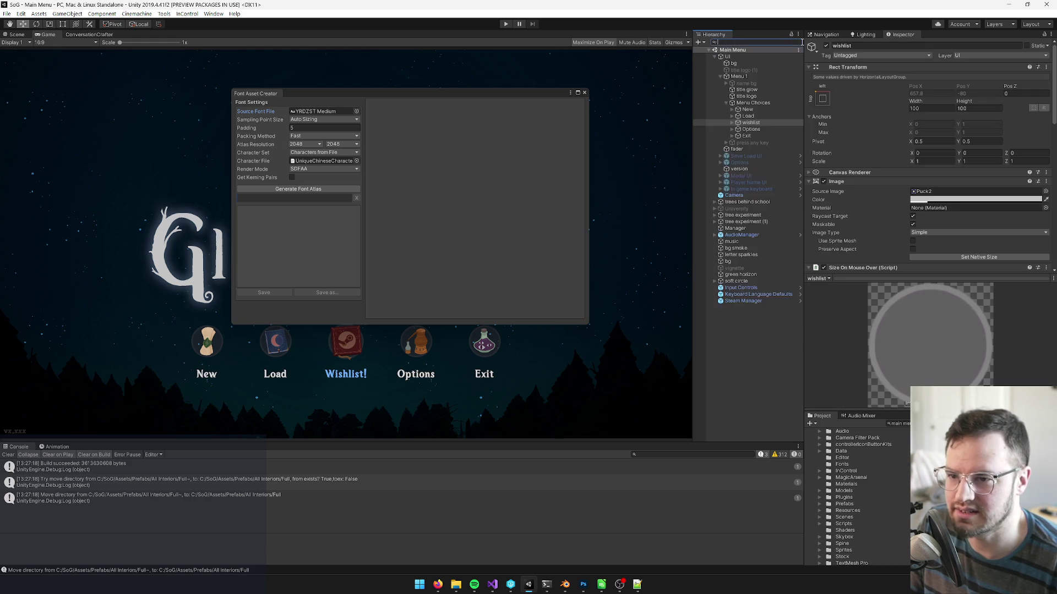
pyautogui.click(732, 122)
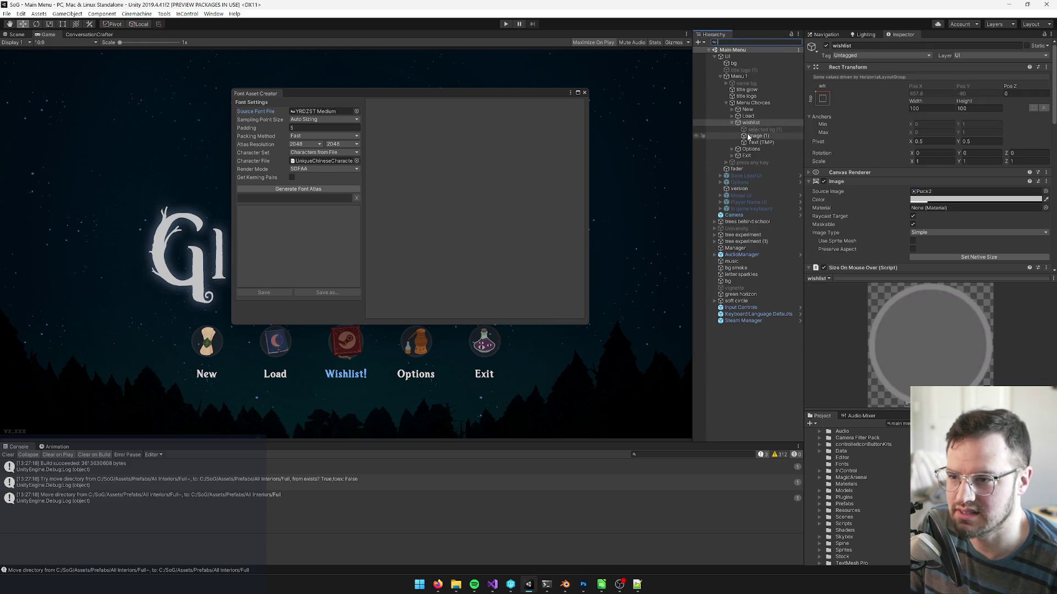
pyautogui.click(762, 143)
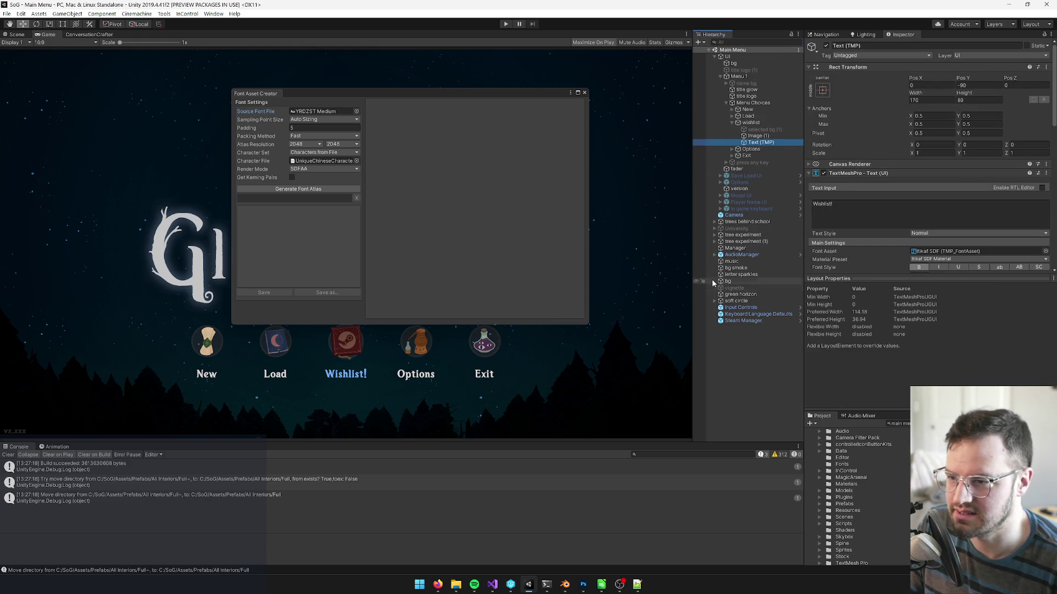
# Switch to the loc spreadsheet and start a search within it.
pyautogui.moveTo(438, 586)
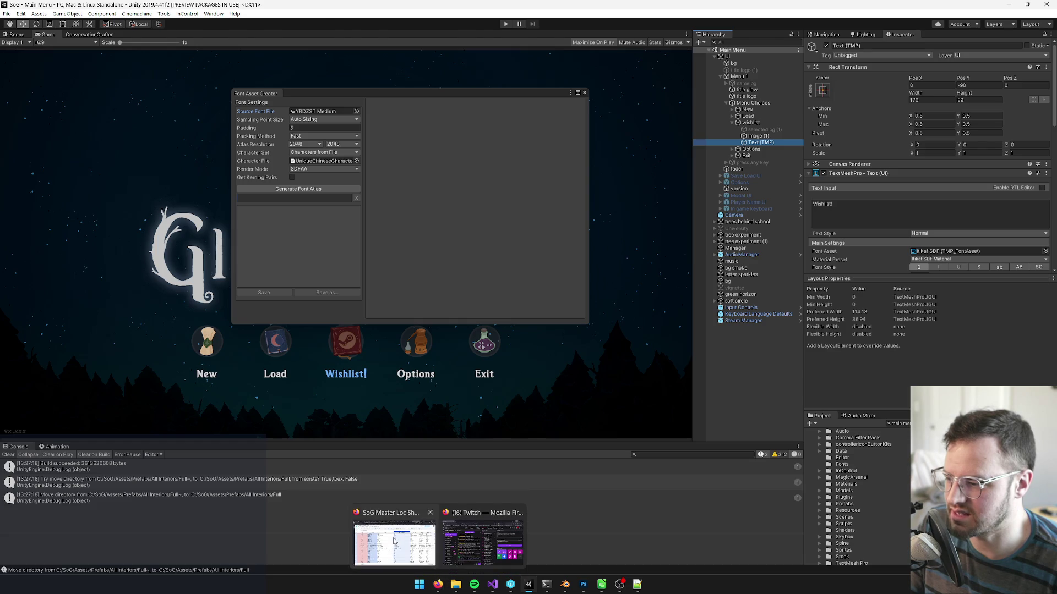
pyautogui.click(395, 545)
pyautogui.hotkey('ctrl', 'f')
# Copy the Chinese translation of 'wishlist!' (cell D4127) into the wishlist label's Text Input.
pyautogui.write('wishlist!')
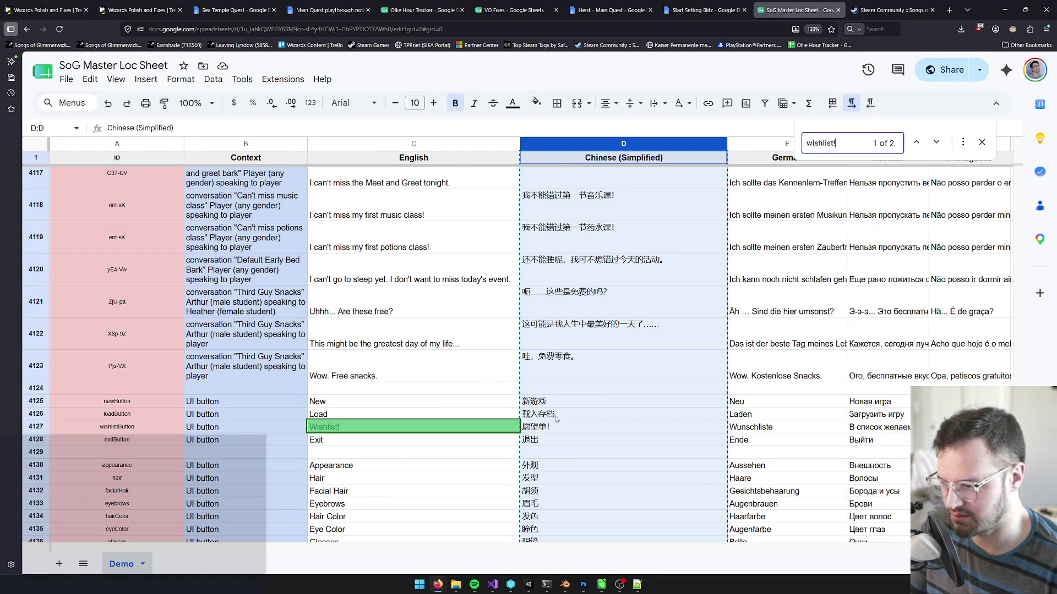
pyautogui.click(551, 428)
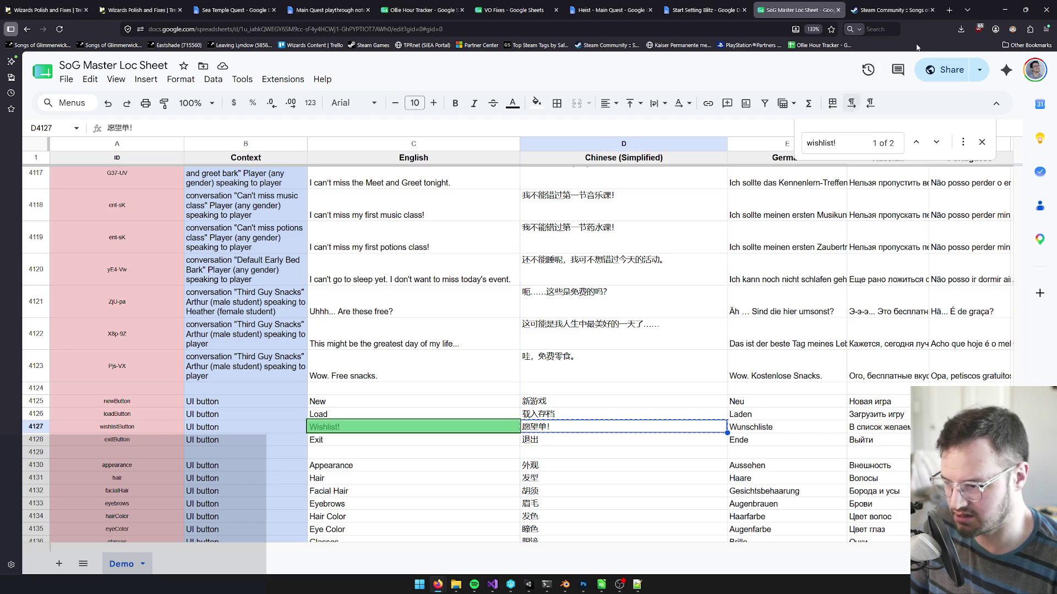
pyautogui.click(1005, 10)
pyautogui.click(897, 224)
pyautogui.hotkey('ctrl', 'v')
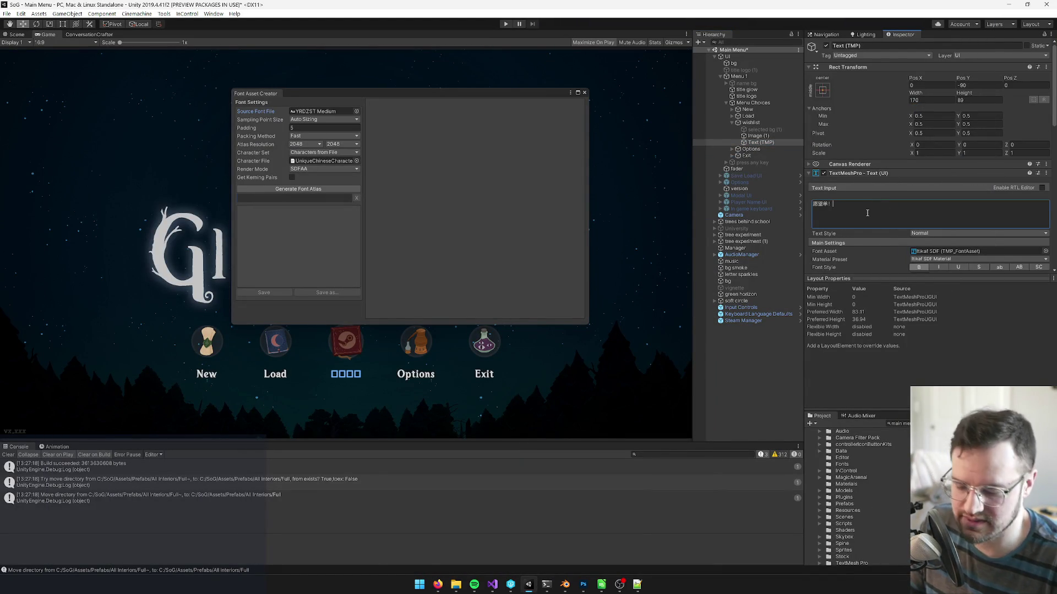
# Replace the wishlist label's text with 愿望单！.
pyautogui.press('BackSpace')
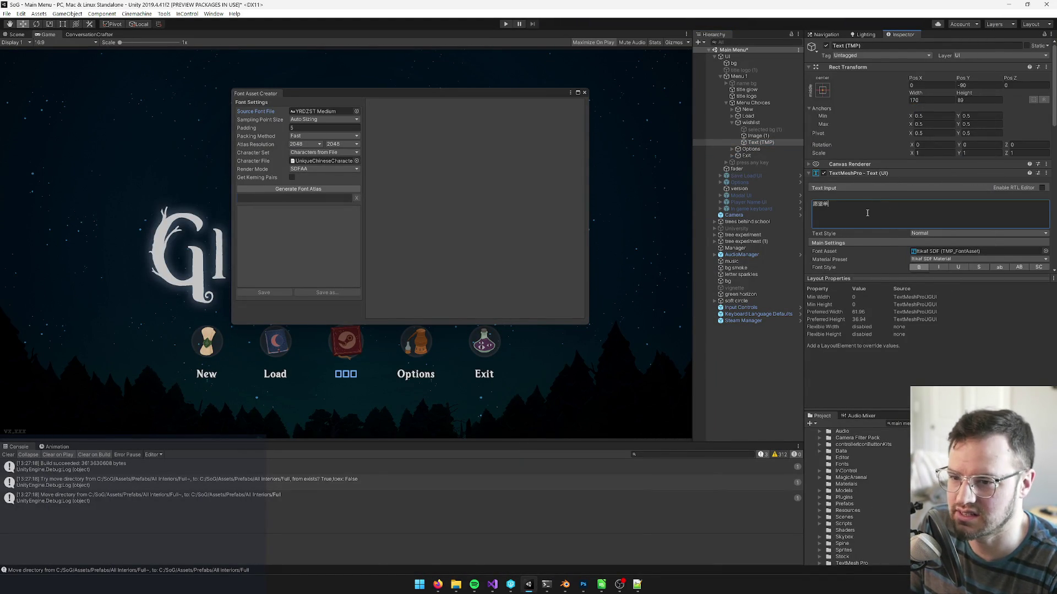
pyautogui.hotkey('ctrl', 'z')
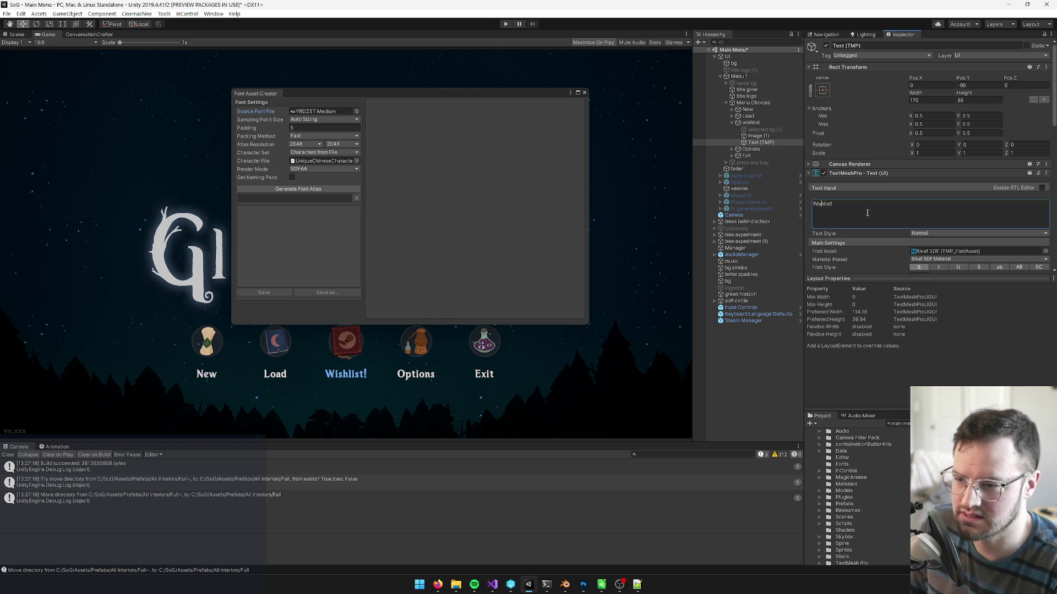
pyautogui.hotkey('ctrl', 'a')
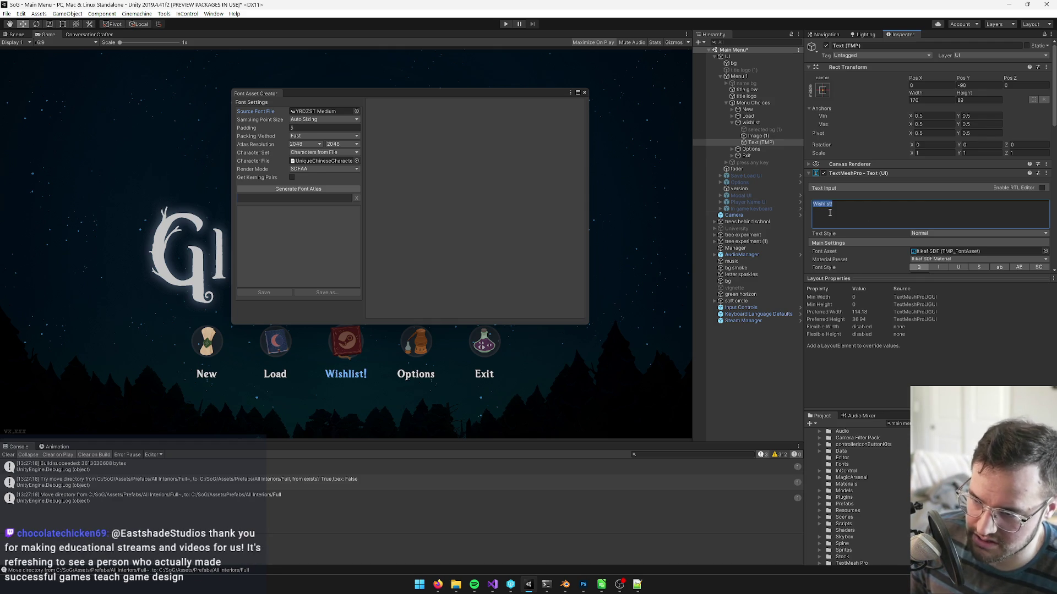
pyautogui.write('愿望单！')
# Scroll the Inspector to the label's Font Asset field and open its picker.
pyautogui.scroll(-3, 930, 220)
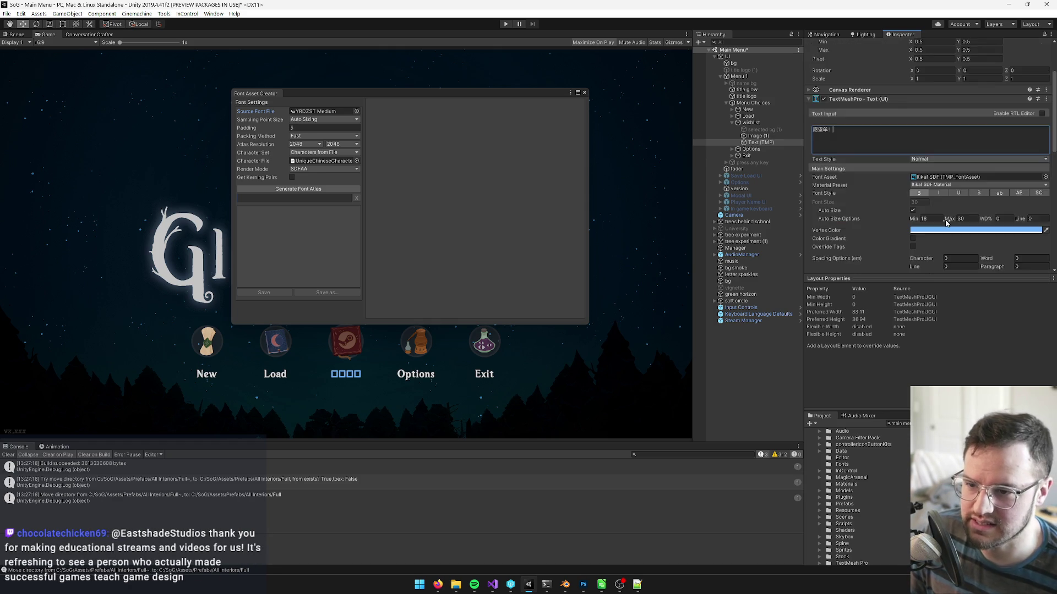
pyautogui.scroll(-3, 948, 224)
pyautogui.scroll(-3, 882, 231)
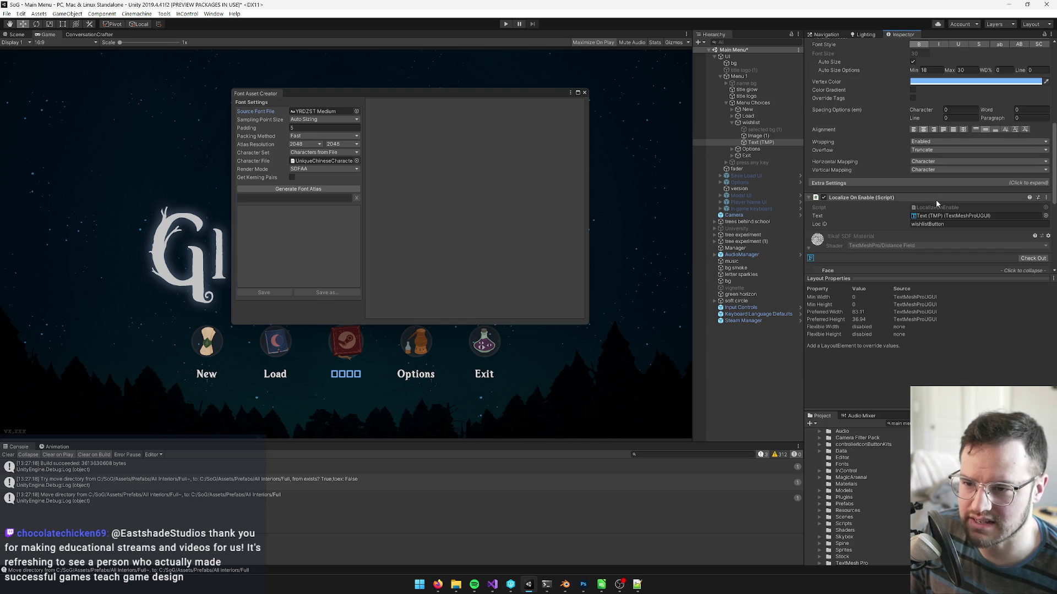
pyautogui.scroll(3, 955, 217)
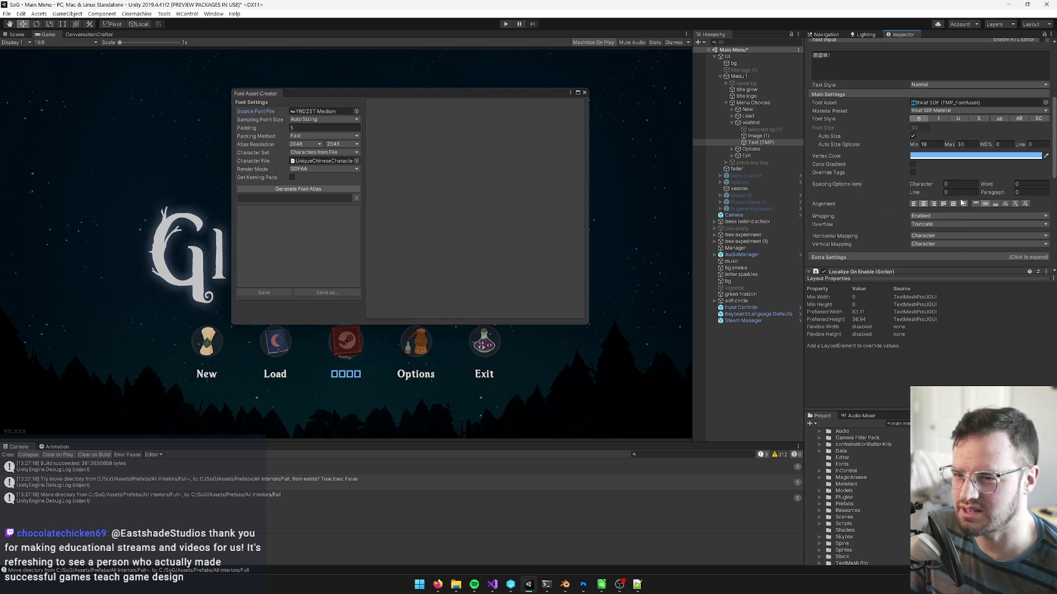
pyautogui.scroll(3, 1001, 189)
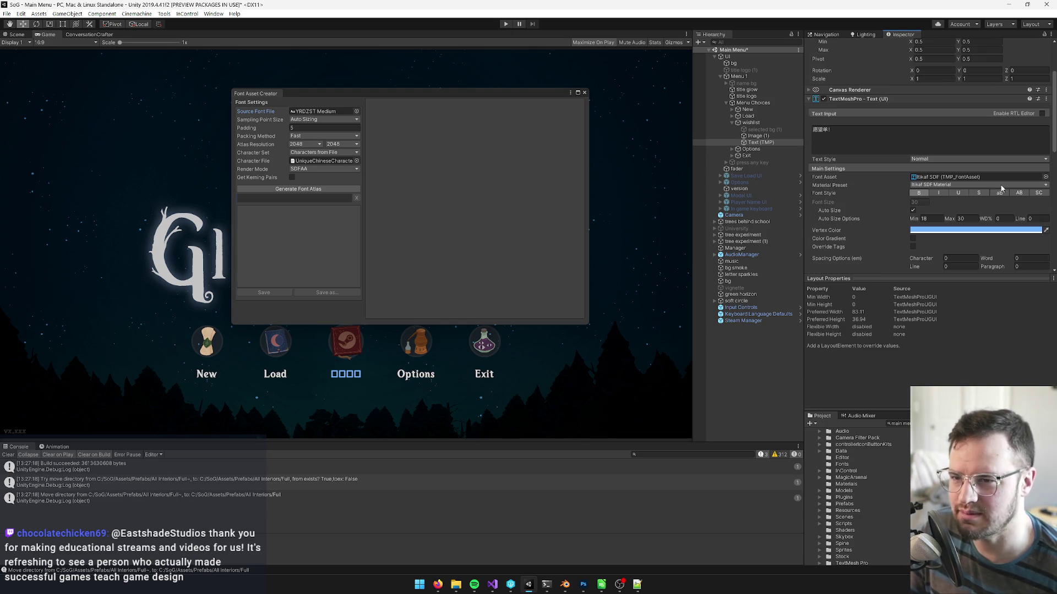
pyautogui.click(1045, 178)
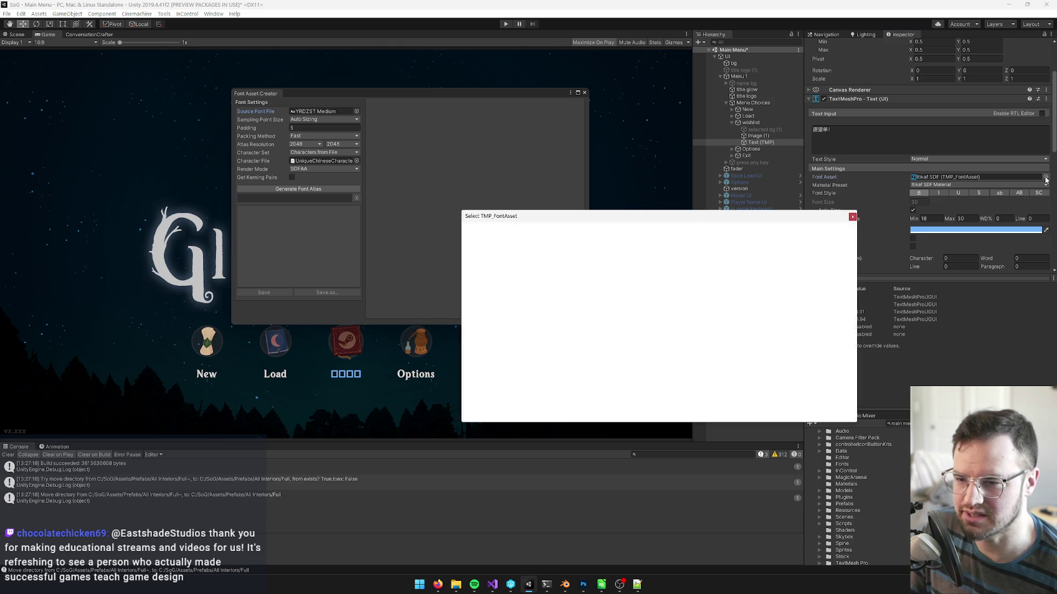
# Search 'chine' and assign Chinese Font Stack 2 as the label's font asset.
pyautogui.write('chine')
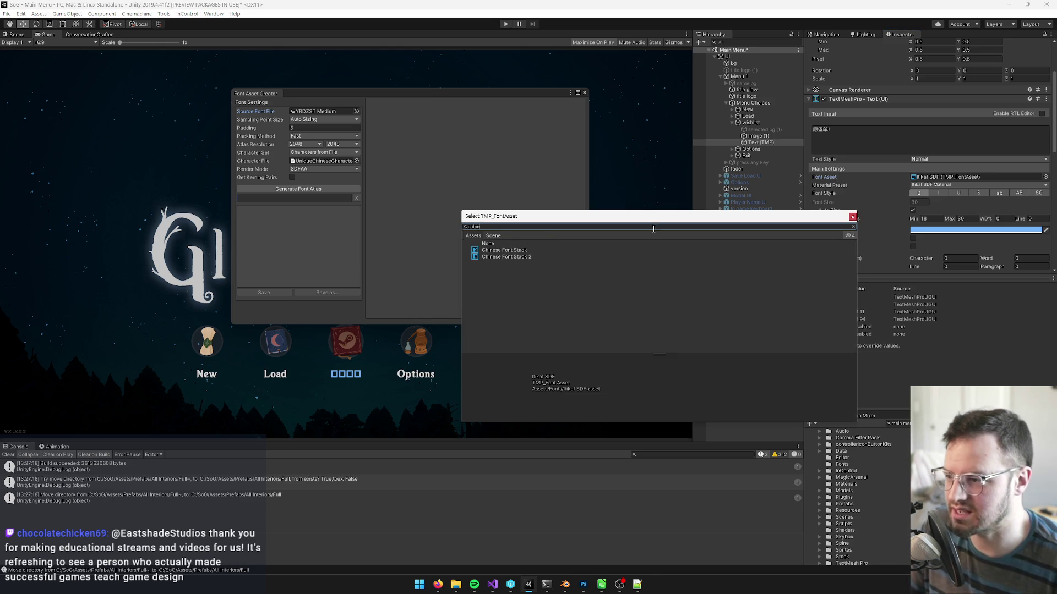
pyautogui.press('Down')
pyautogui.press('Down')
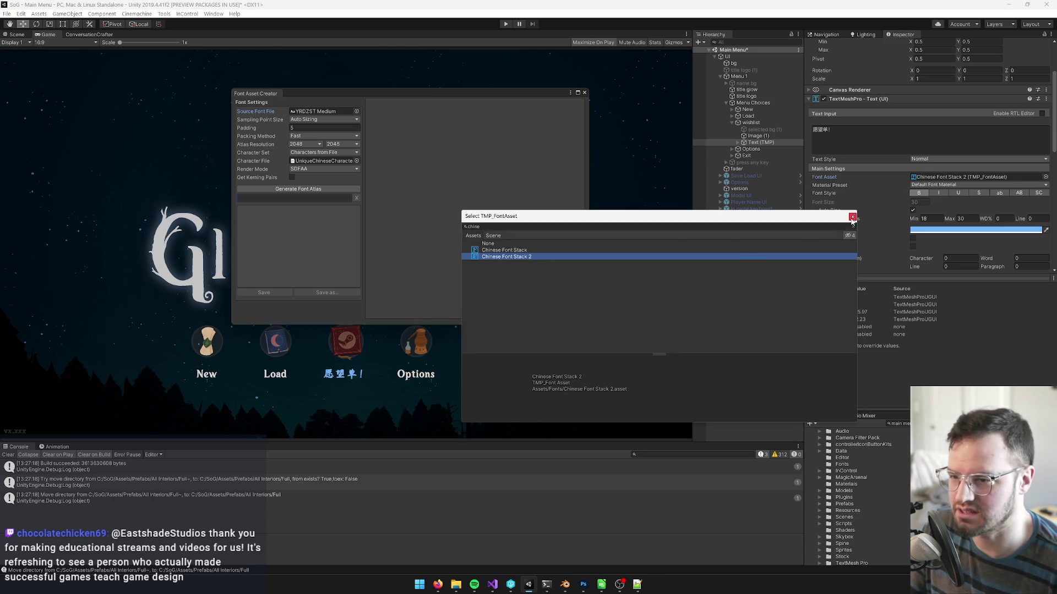
pyautogui.click(852, 217)
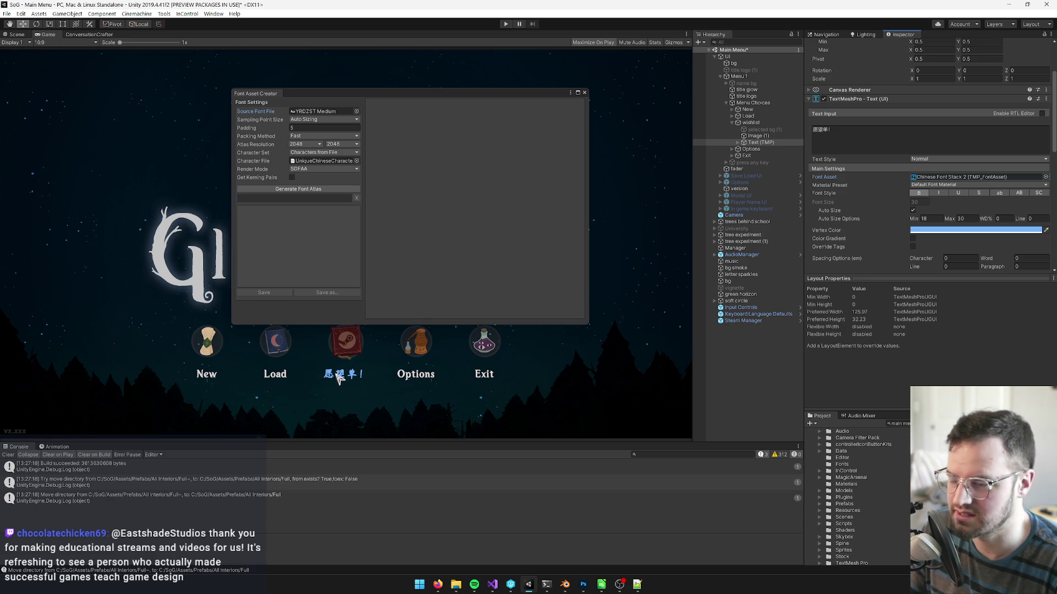
# Compare the wishlist text with Bold off and on, keep it bold, then generate the Chinese atlas.
pyautogui.click(917, 193)
pyautogui.click(918, 193)
pyautogui.click(918, 193)
pyautogui.click(918, 193)
pyautogui.click(917, 194)
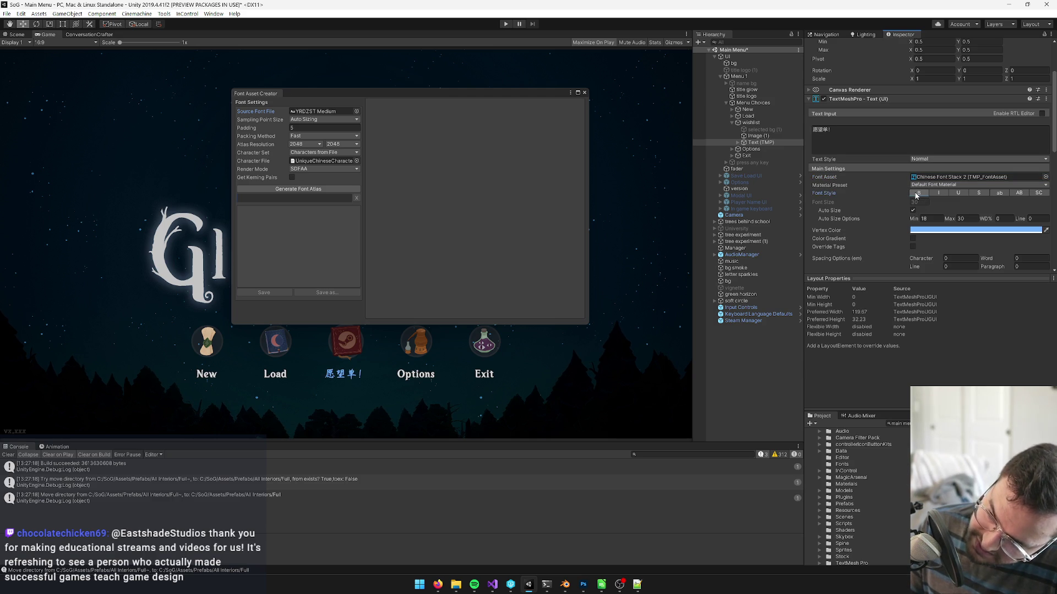
pyautogui.click(916, 194)
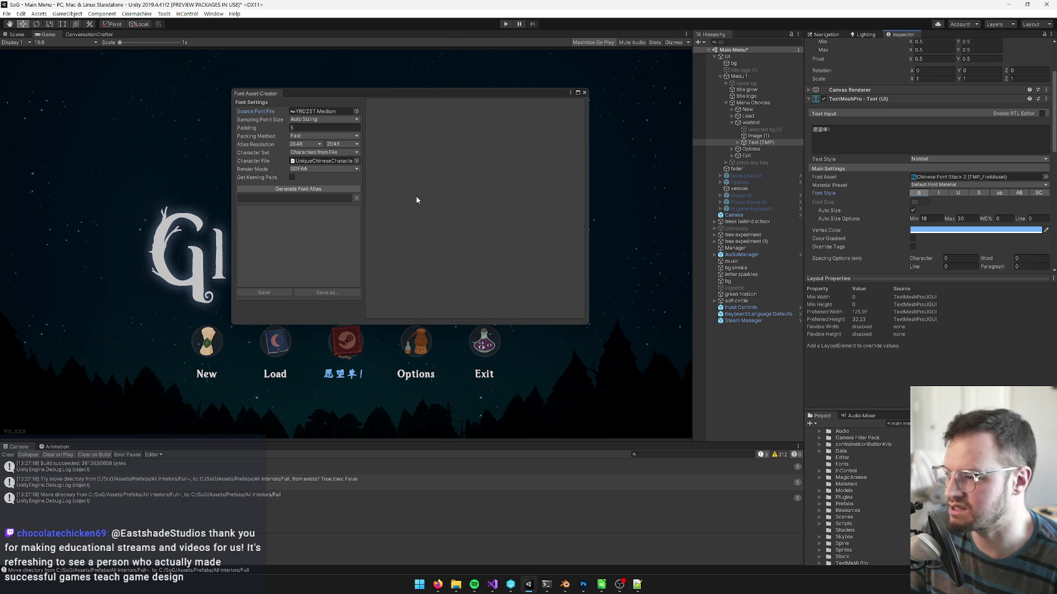
pyautogui.click(308, 191)
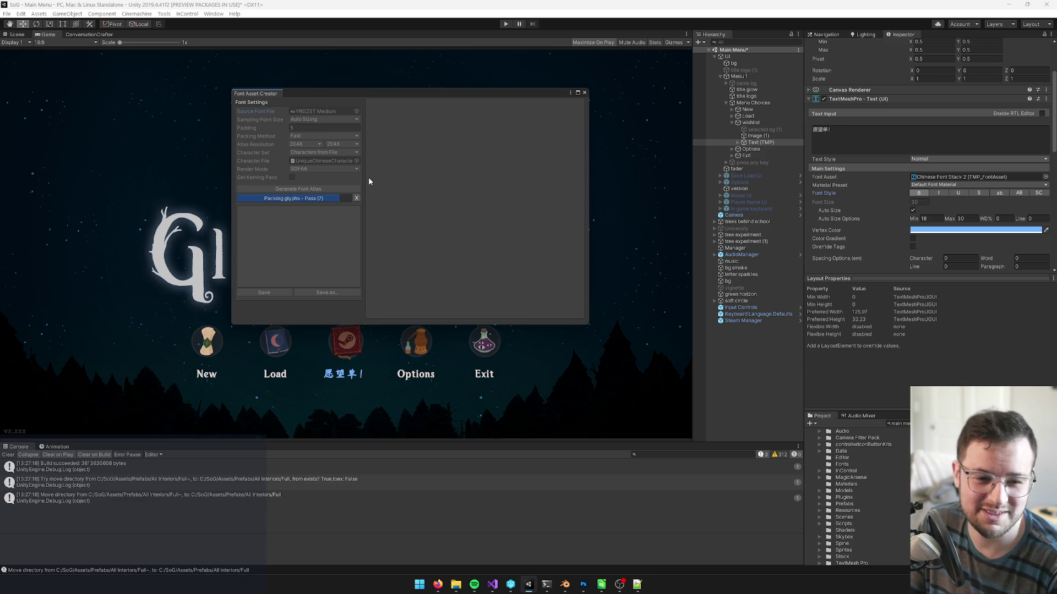
# Enlarge the Font Asset Creator to inspect the atlas holding 2355 of 2358 characters.
pyautogui.hotkey('alt', 'Tab')
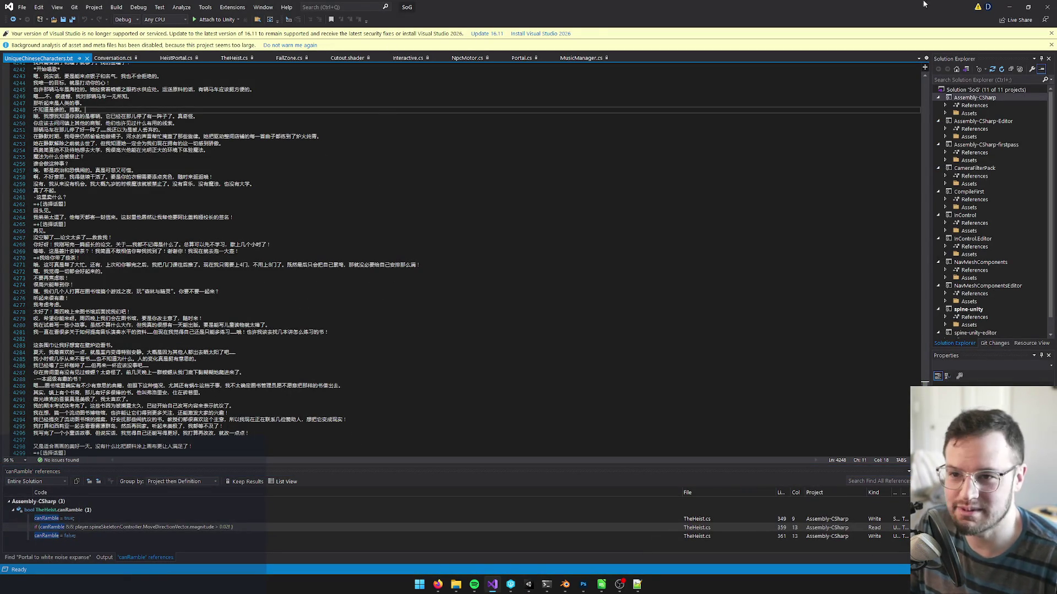
pyautogui.click(1009, 7)
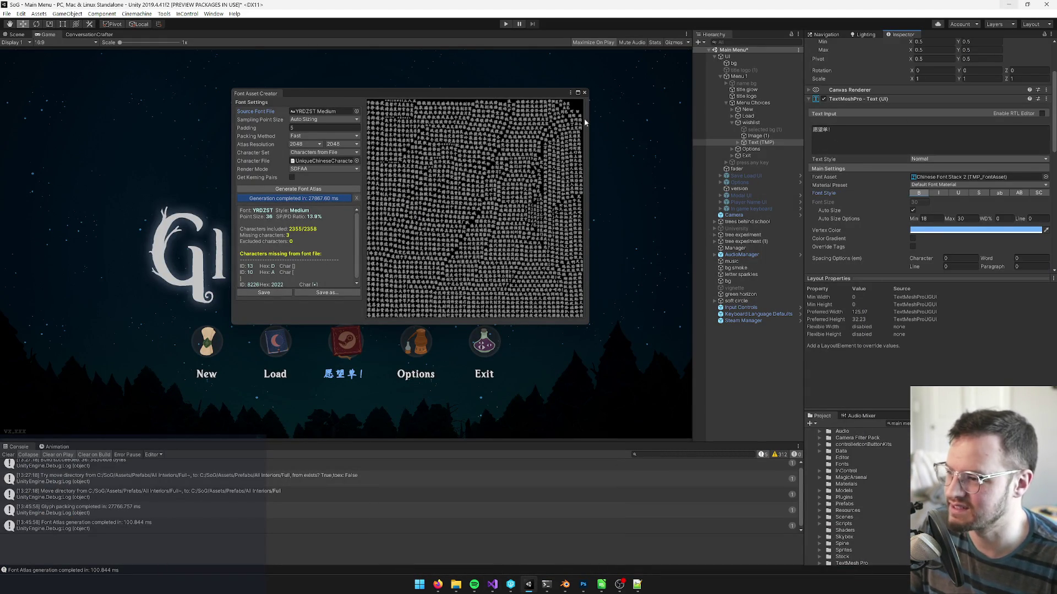
pyautogui.moveTo(390, 92); pyautogui.dragTo(415, 98)
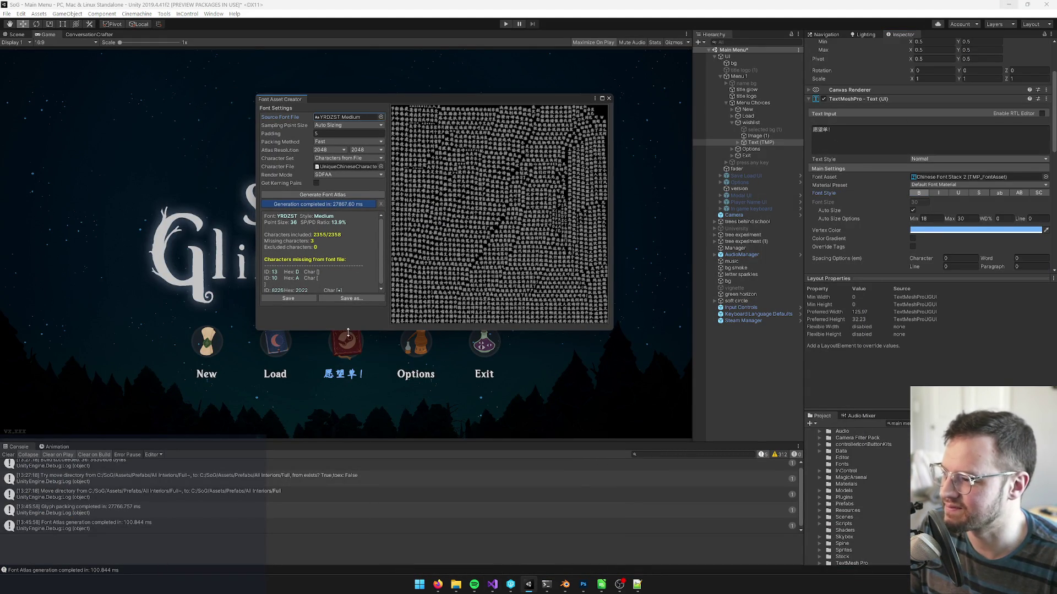
pyautogui.moveTo(611, 222); pyautogui.dragTo(677, 217)
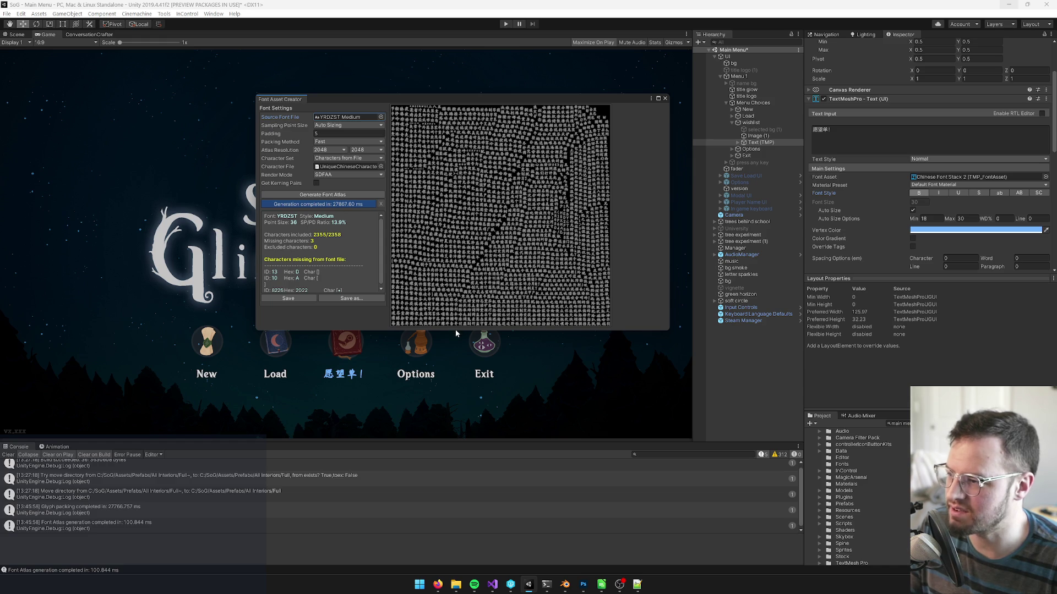
pyautogui.moveTo(455, 329); pyautogui.dragTo(455, 399)
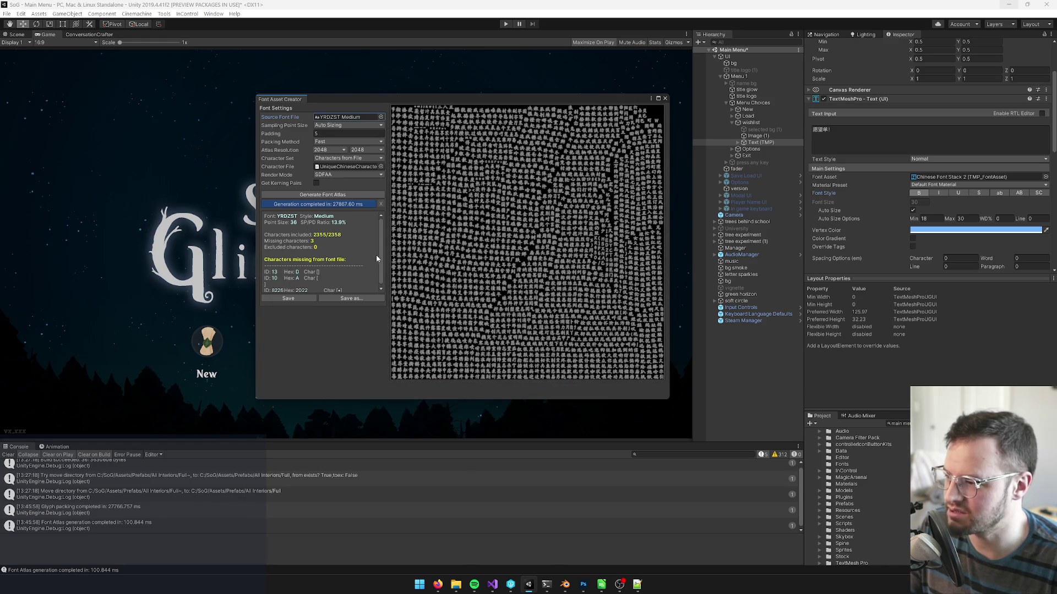
pyautogui.scroll(-1, 382, 265)
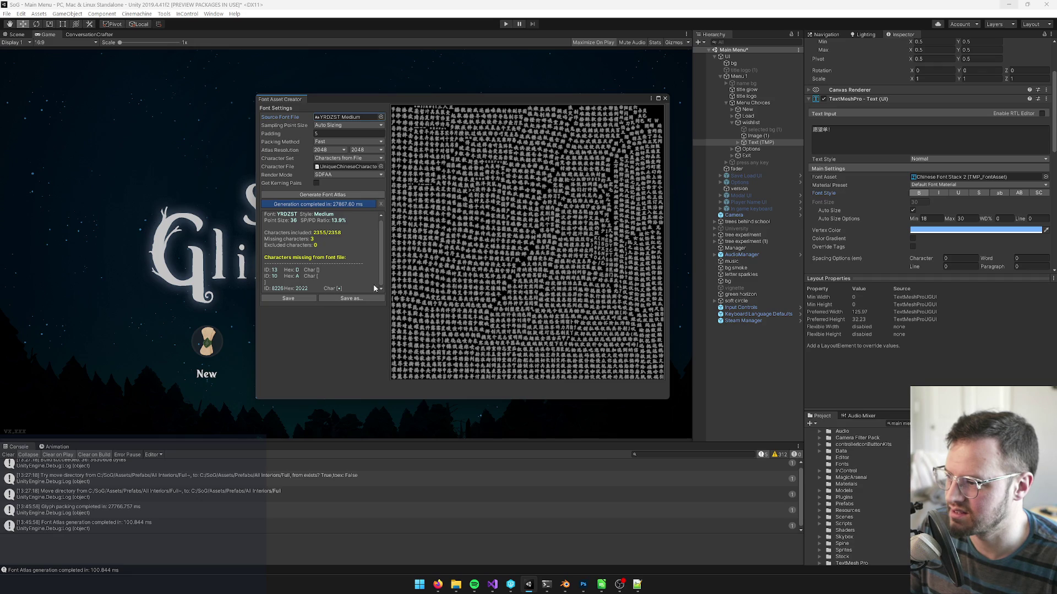
pyautogui.scroll(1, 381, 242)
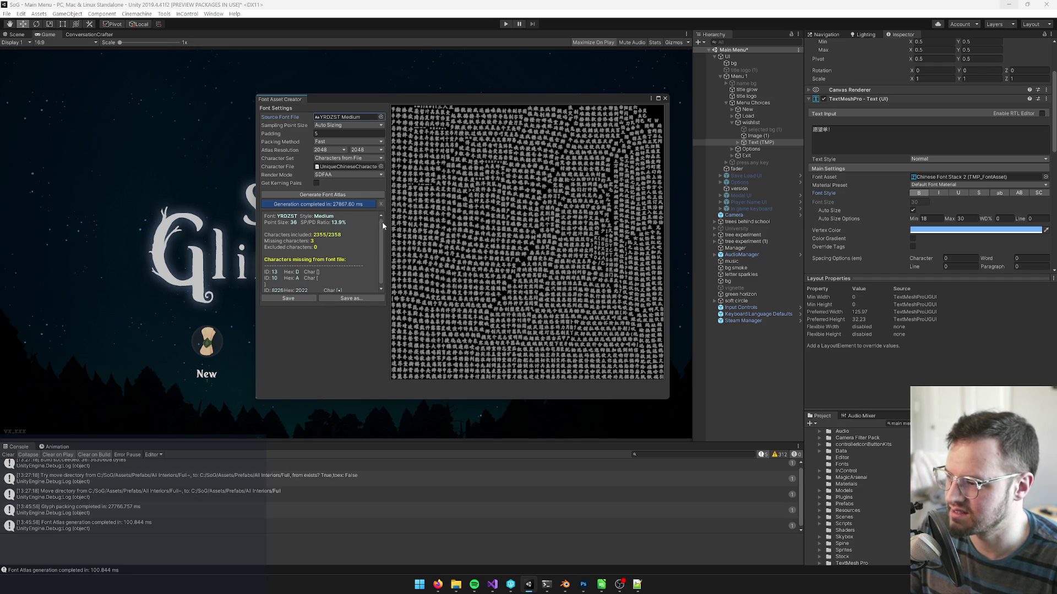
pyautogui.scroll(-1, 378, 265)
pyautogui.scroll(1, 380, 256)
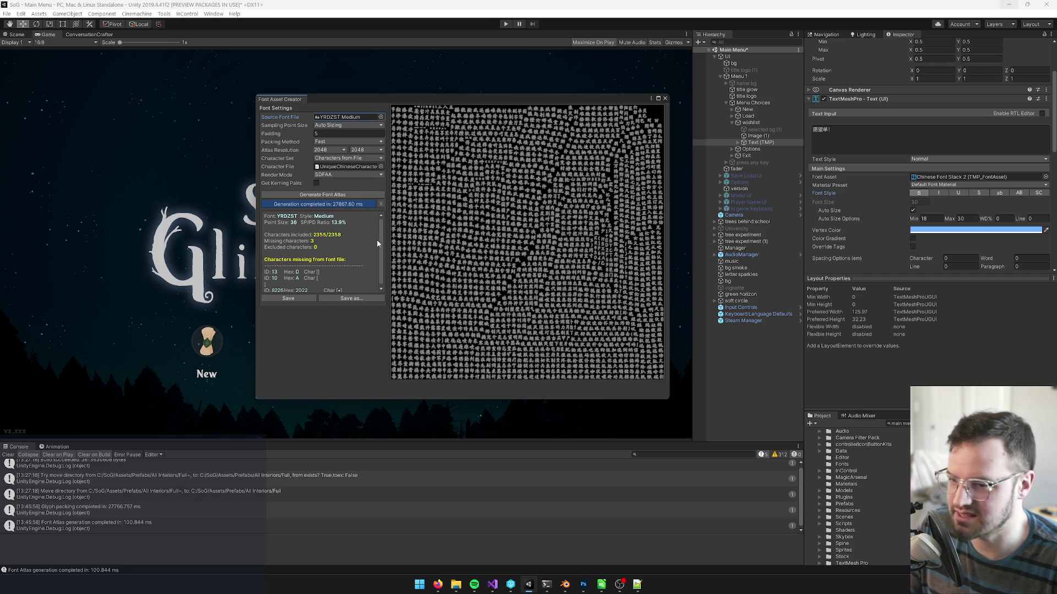
pyautogui.scroll(-1, 382, 226)
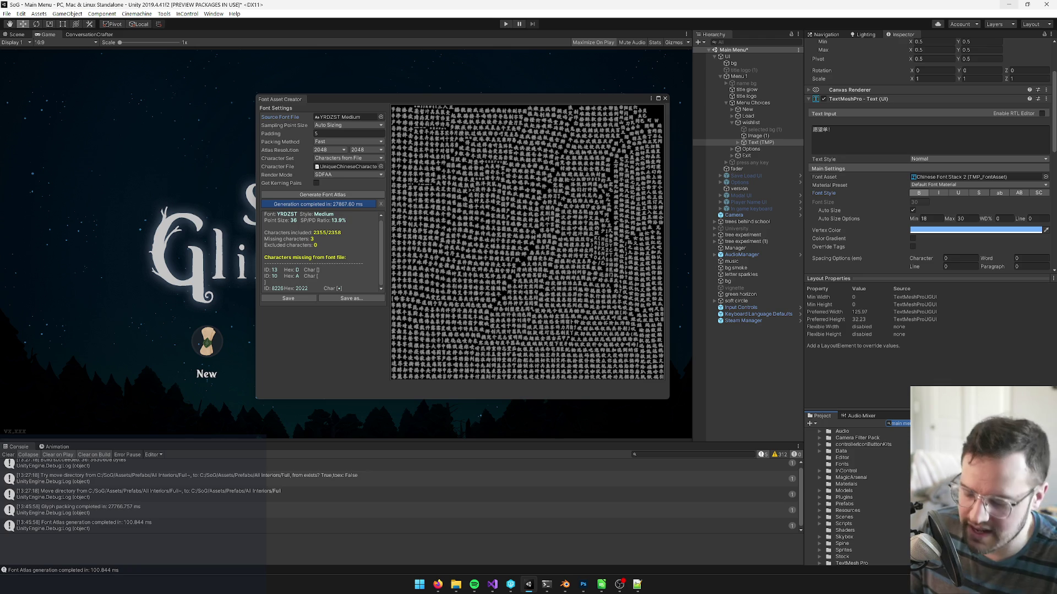
# Search the Project for 'yrd', select YRDZST Medium SDF, and scroll to its Character and Glyph tables.
pyautogui.write('yrd')
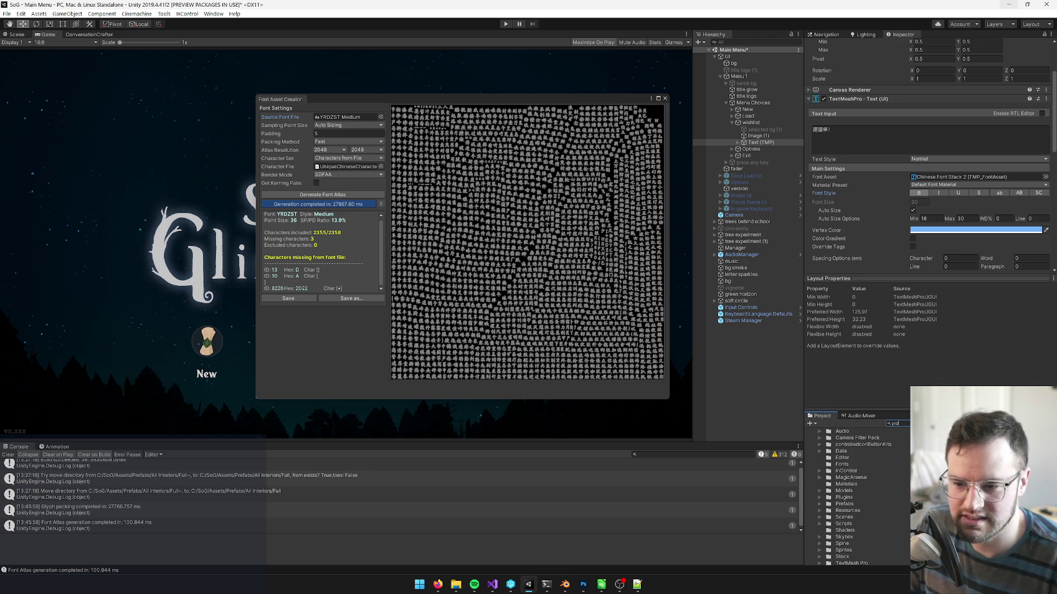
pyautogui.press('Down')
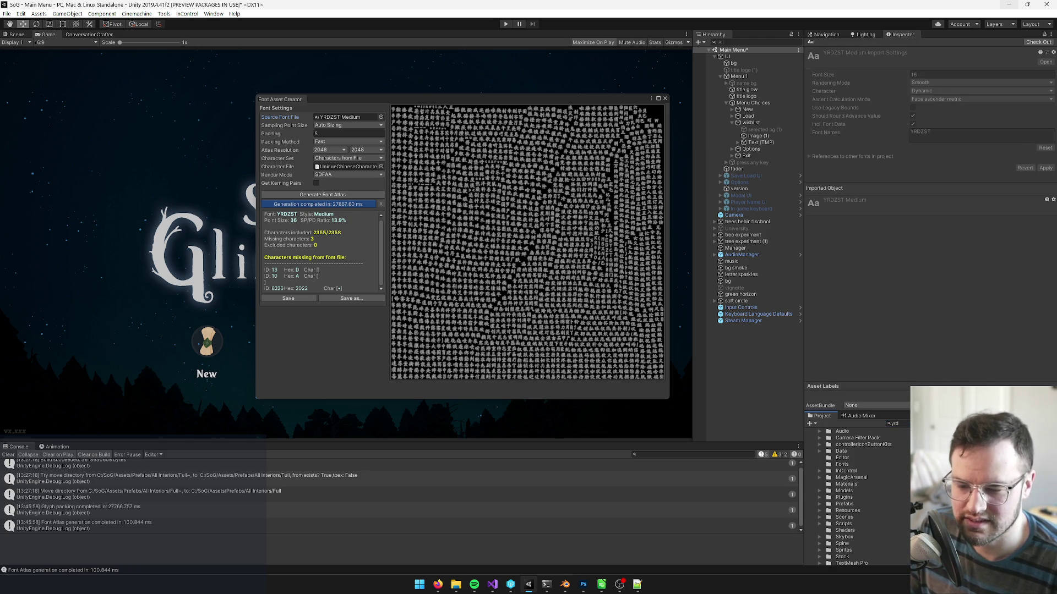
pyautogui.press('Down')
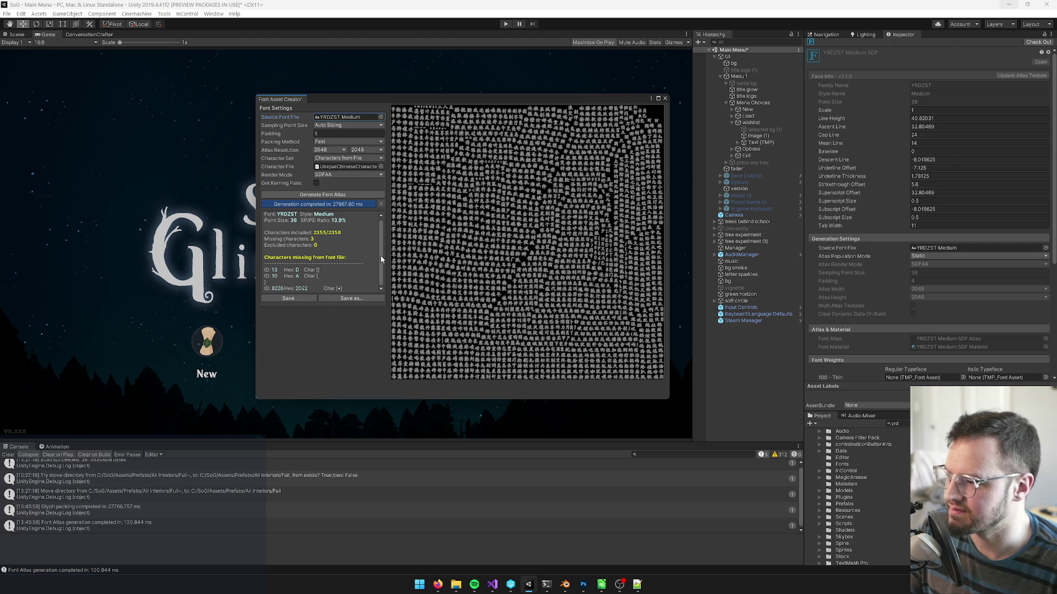
pyautogui.scroll(-5, 861, 346)
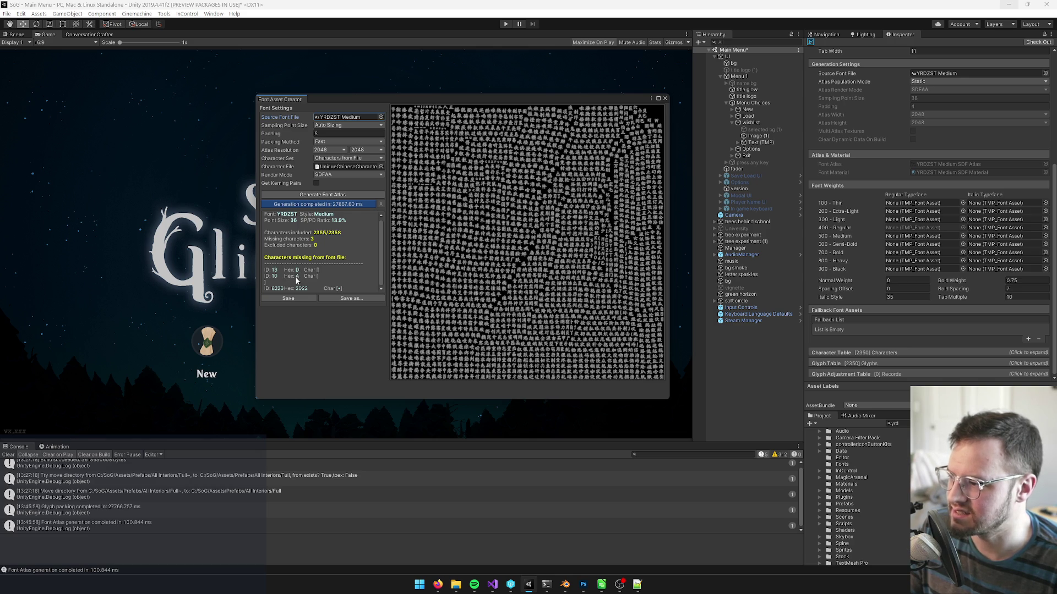
pyautogui.moveTo(443, 589)
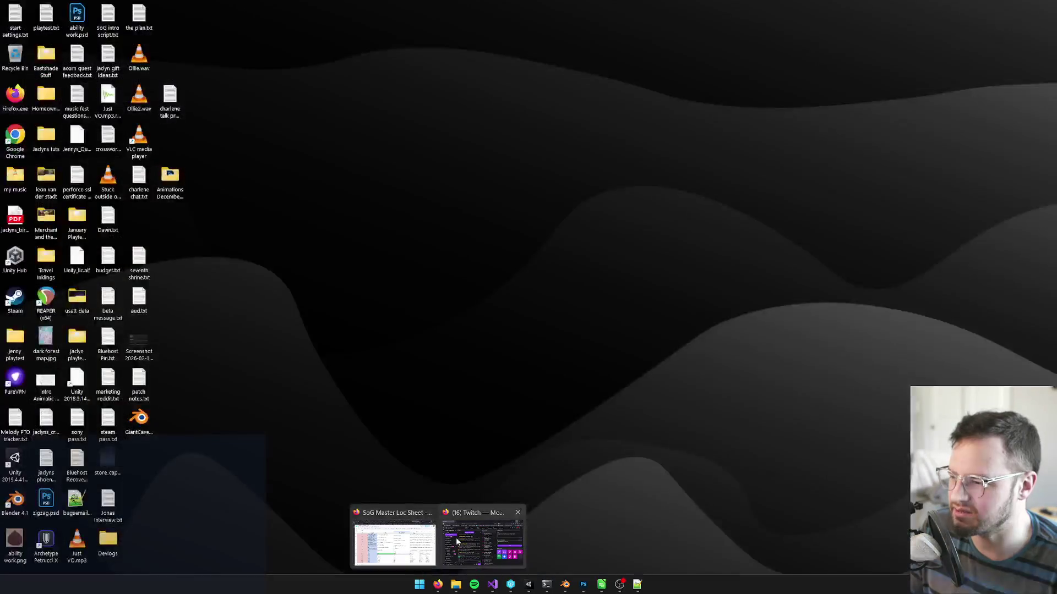
# Google 'what is character ID: 13' in a new Firefox tab and expand the AI overview.
pyautogui.click(394, 542)
pyautogui.click(949, 10)
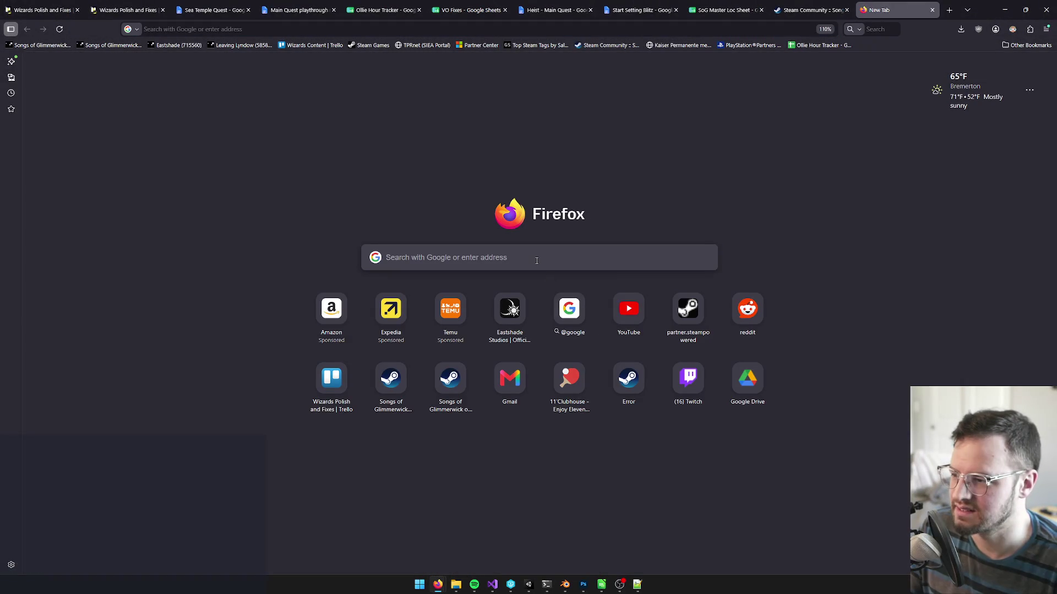
pyautogui.write('so')
pyautogui.press('BackSpace')
pyautogui.press('BackSpace')
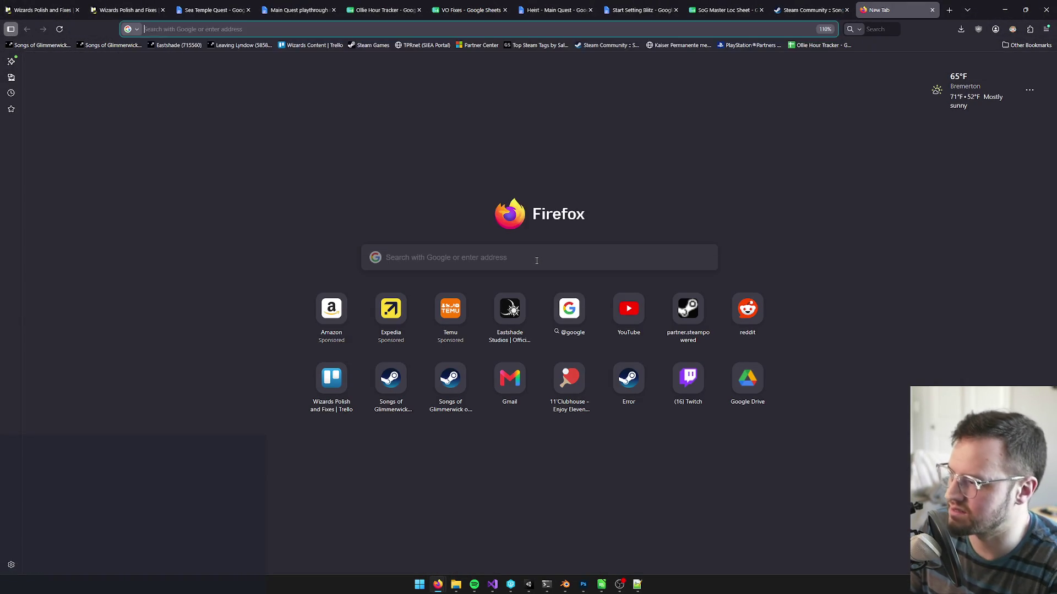
pyautogui.write('what is character ID: ')
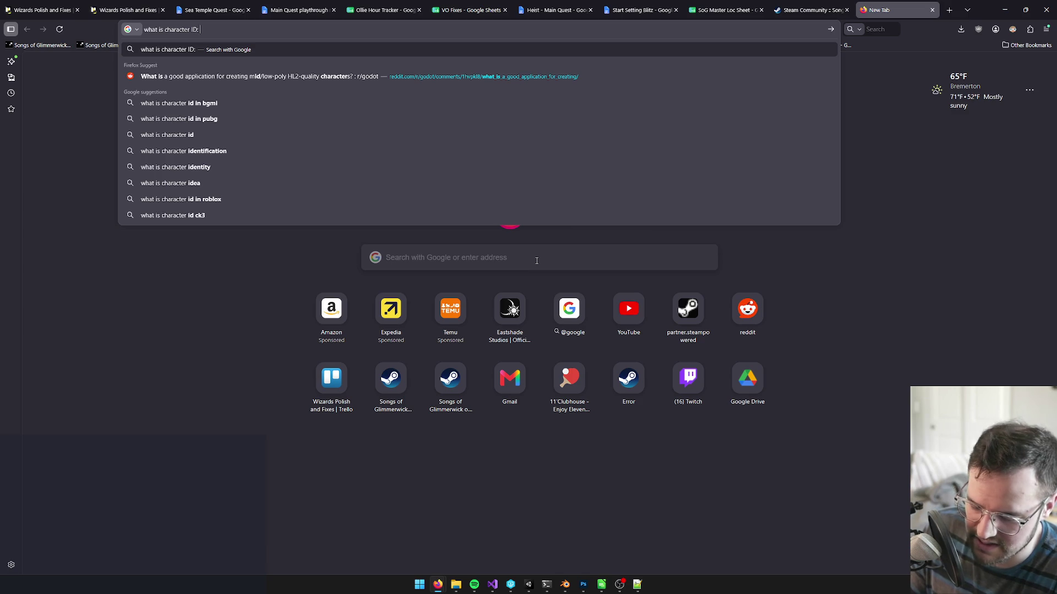
pyautogui.write('13')
pyautogui.press('Return')
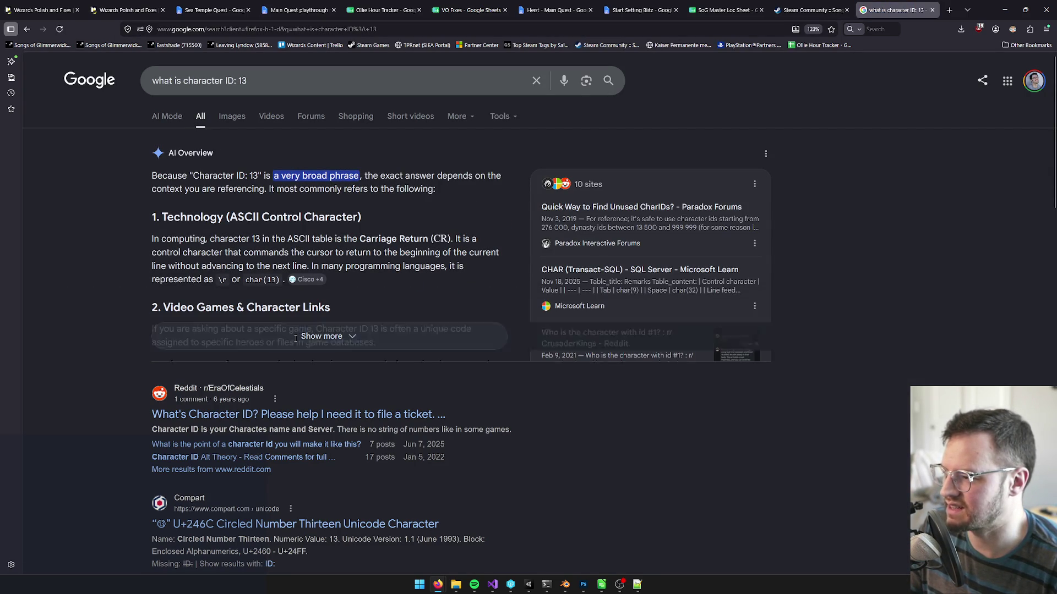
pyautogui.click(279, 336)
pyautogui.scroll(-3, 279, 337)
# Recheck Unity, then search 'what is character hex code D' and expand its AI overview.
pyautogui.hotkey('alt', 'Tab')
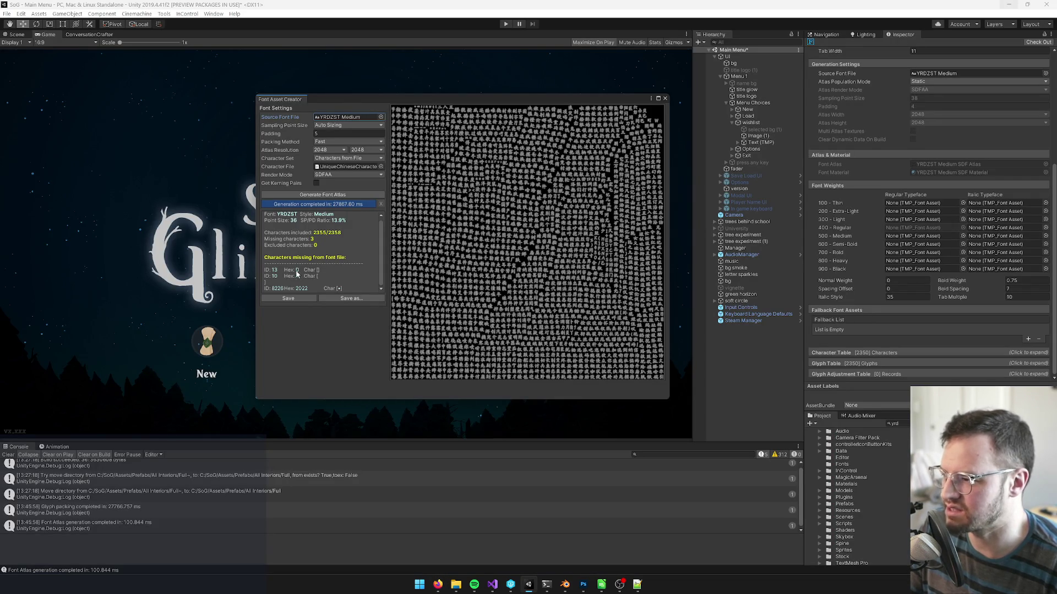
pyautogui.hotkey('alt', 'Tab')
pyautogui.scroll(5, 338, 230)
pyautogui.moveTo(247, 75); pyautogui.dragTo(223, 74)
pyautogui.press('BackSpace')
pyautogui.write('hex')
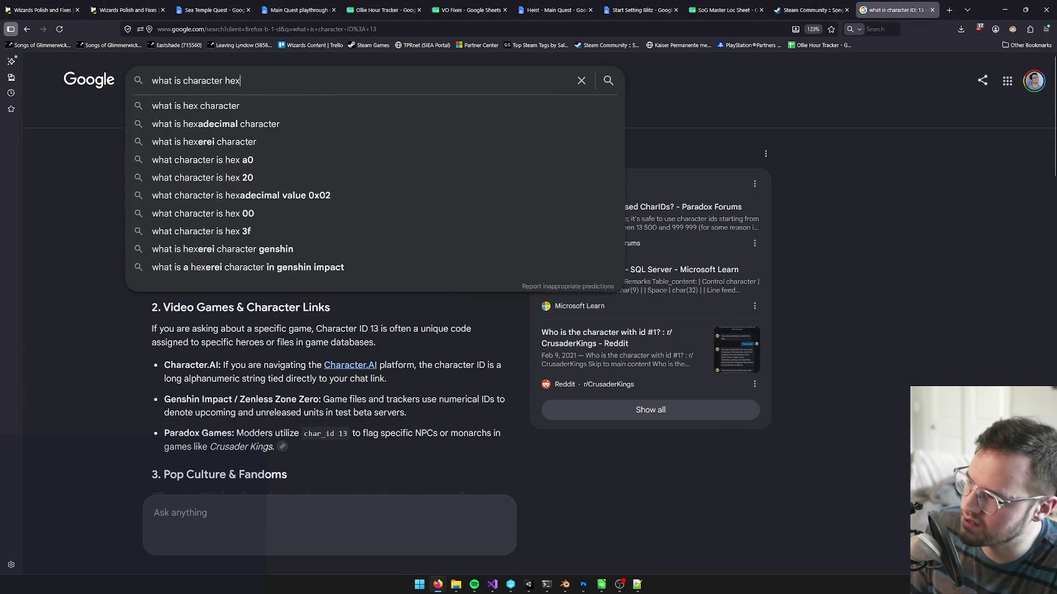
pyautogui.write(' code D')
pyautogui.press('Return')
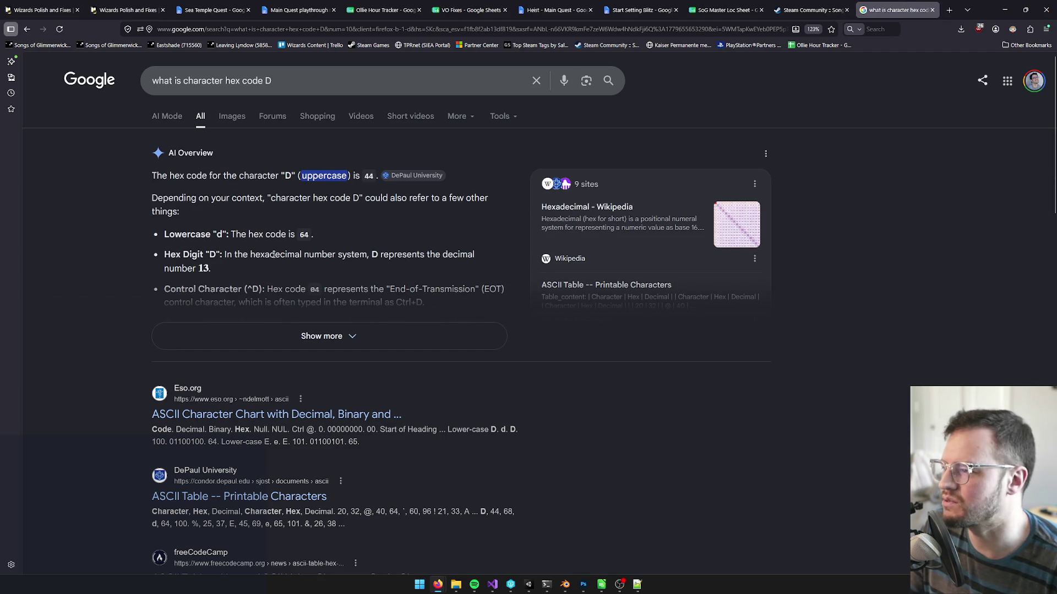
pyautogui.click(322, 336)
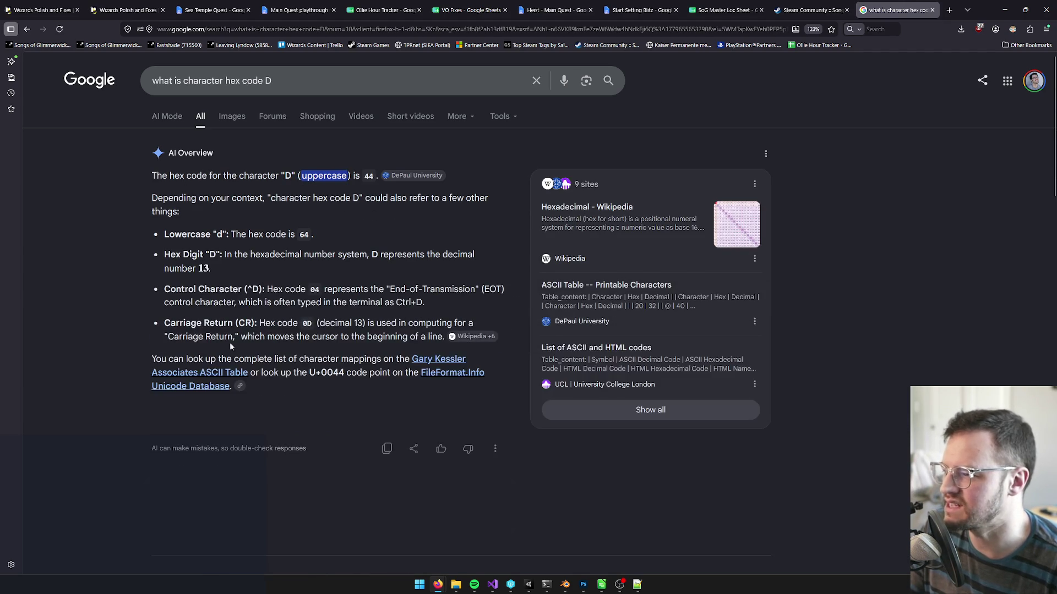
# Read the next missing character in Unity and search 'what is character hex code 2022'.
pyautogui.hotkey('alt', 'Tab')
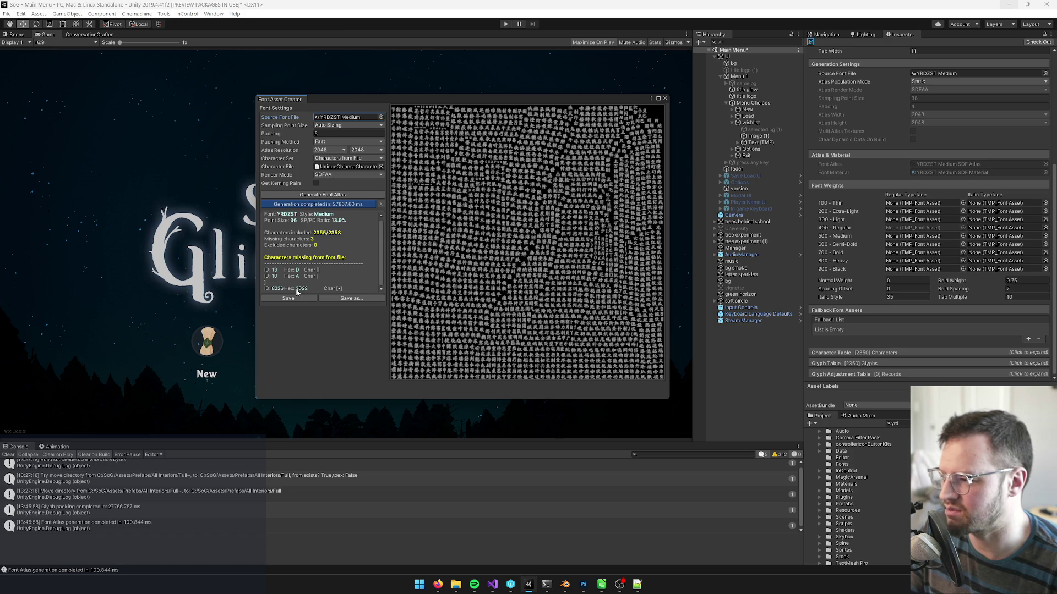
pyautogui.hotkey('alt', 'Tab')
pyautogui.click(268, 81)
pyautogui.press('BackSpace')
pyautogui.write('2022')
pyautogui.press('Return')
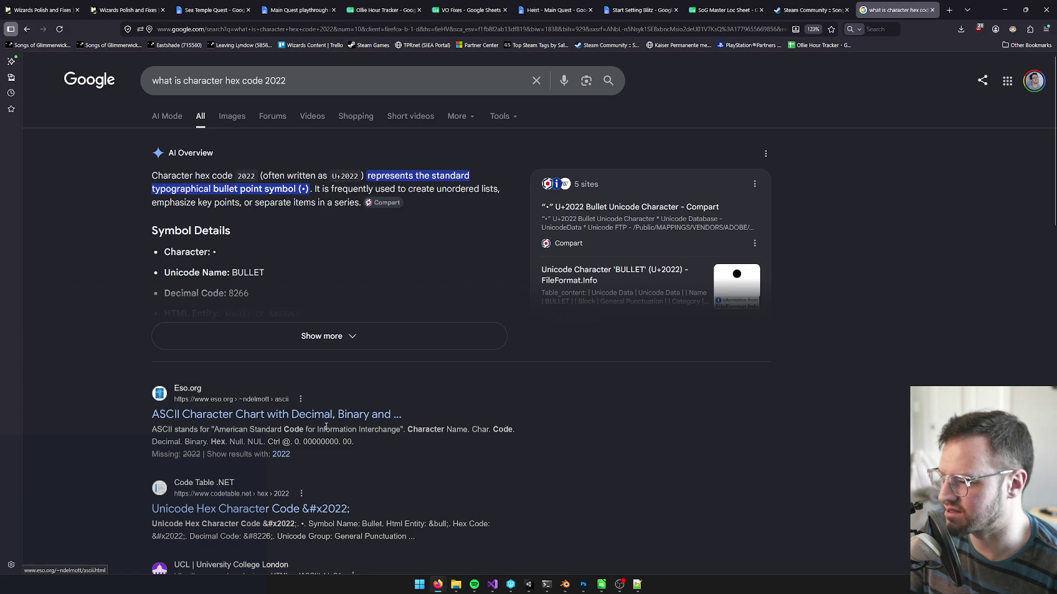
# Search Google for 'character hex code lookup'.
pyautogui.click(165, 80)
pyautogui.write('c')
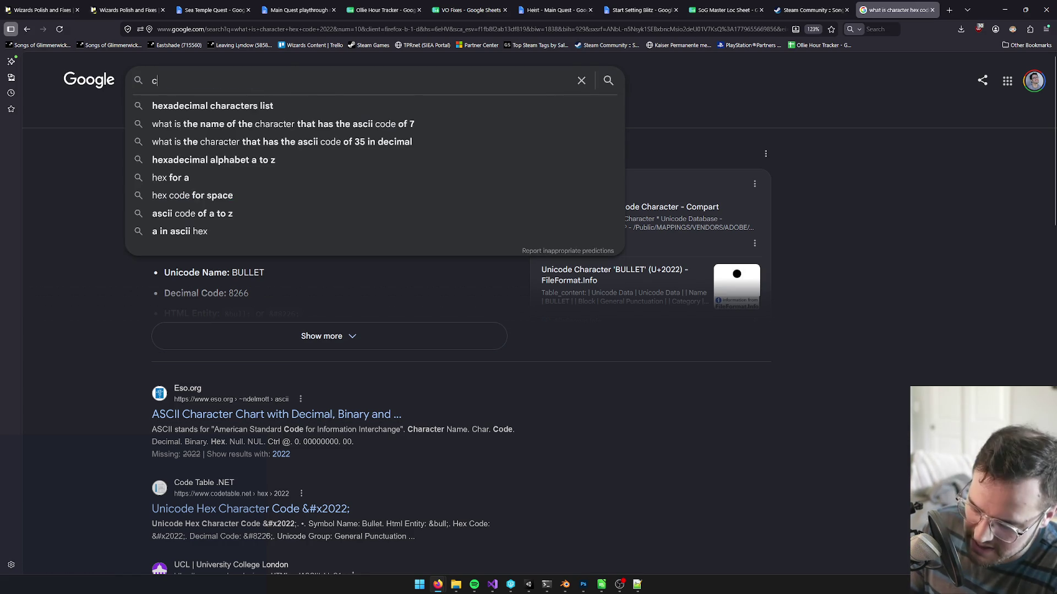
pyautogui.write('haracter hex co')
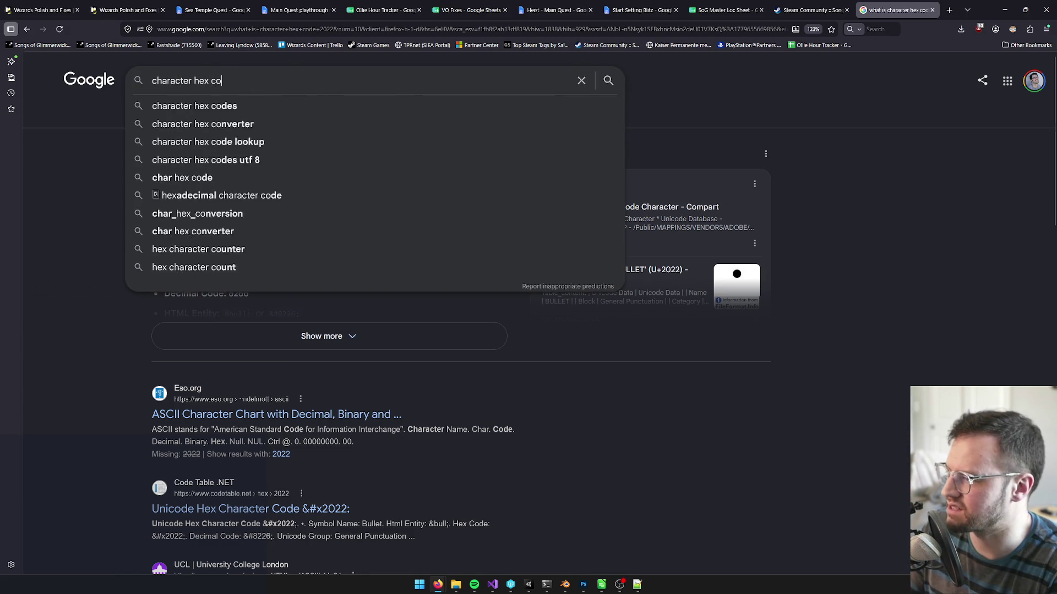
pyautogui.write('de lookup')
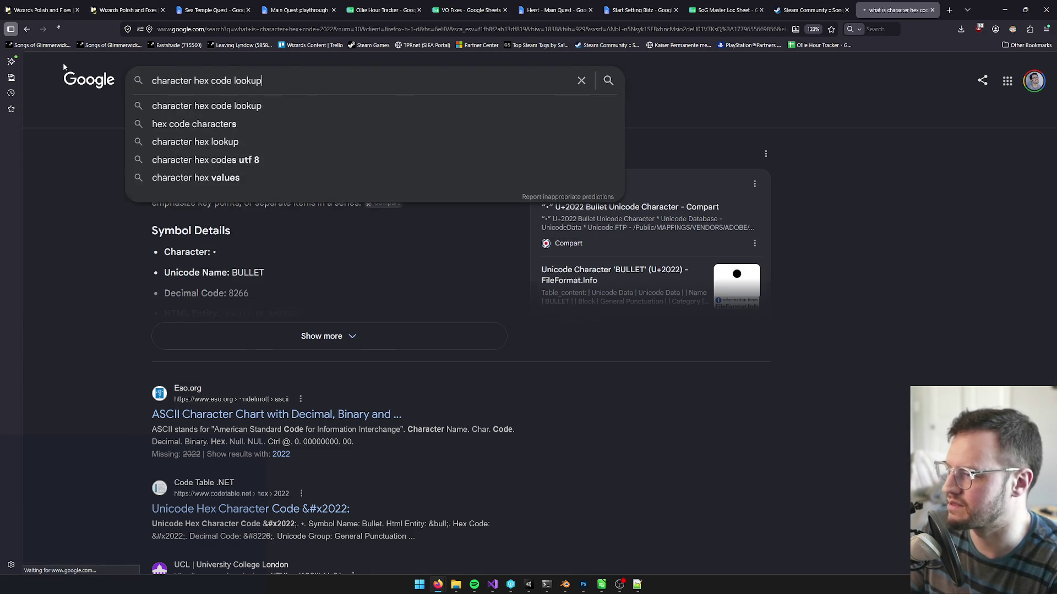
pyautogui.press('Return')
# Browse the Unicode Lookup table, return to the Google results, and minimize Firefox.
pyautogui.click(272, 184)
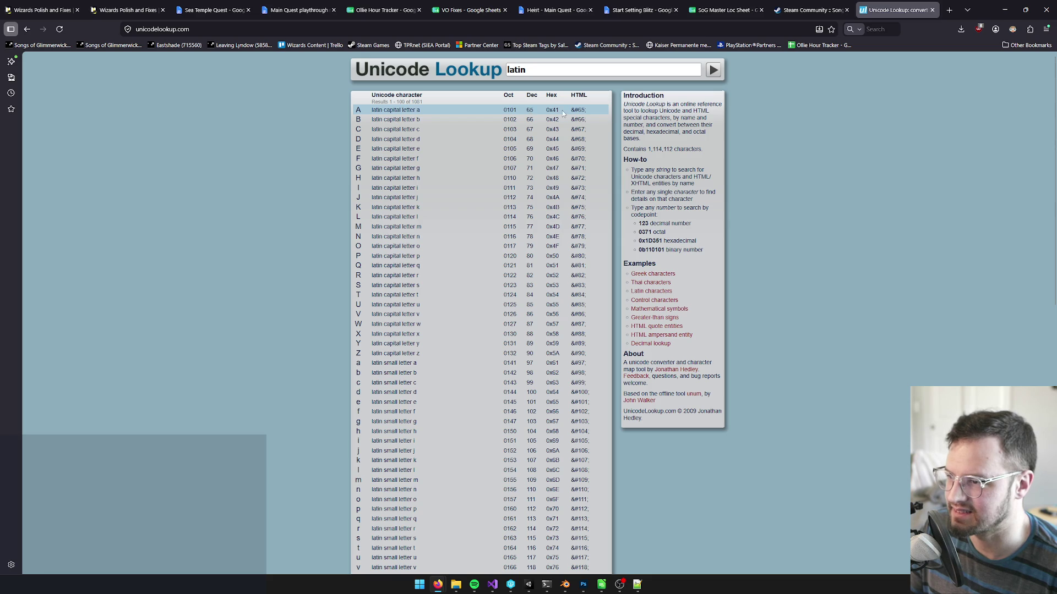
pyautogui.scroll(-2, 550, 165)
pyautogui.scroll(2, 539, 198)
pyautogui.scroll(-10, 522, 230)
pyautogui.hotkey('alt', 'Left')
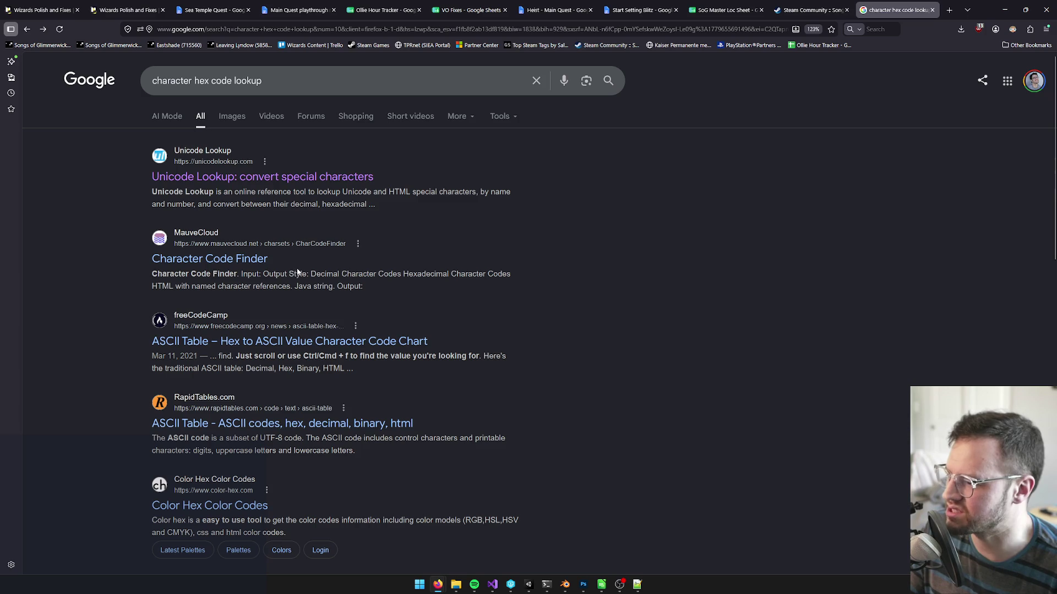
pyautogui.scroll(-7, 286, 289)
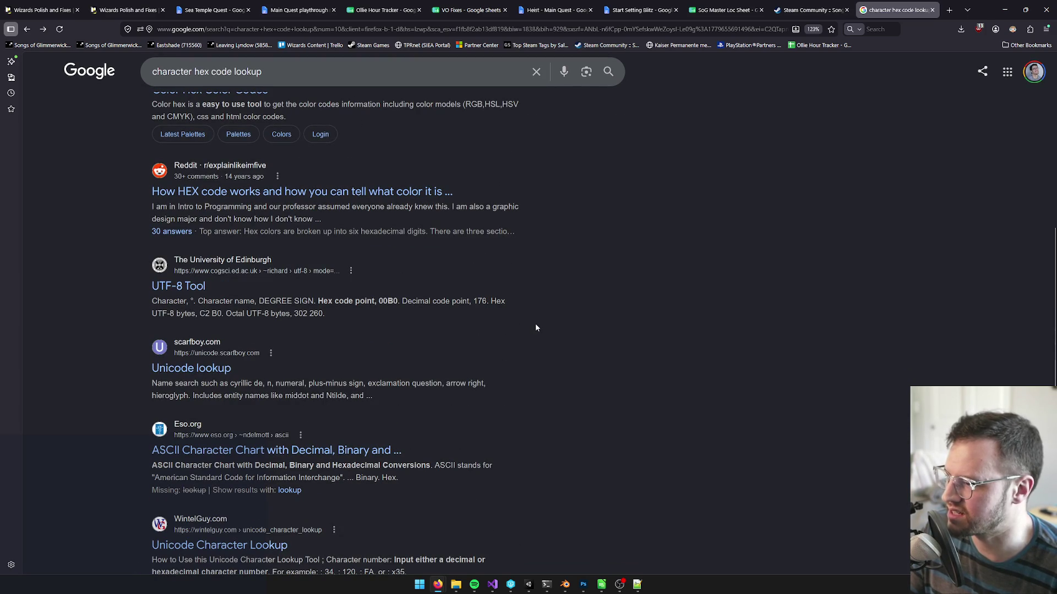
pyautogui.click(1004, 10)
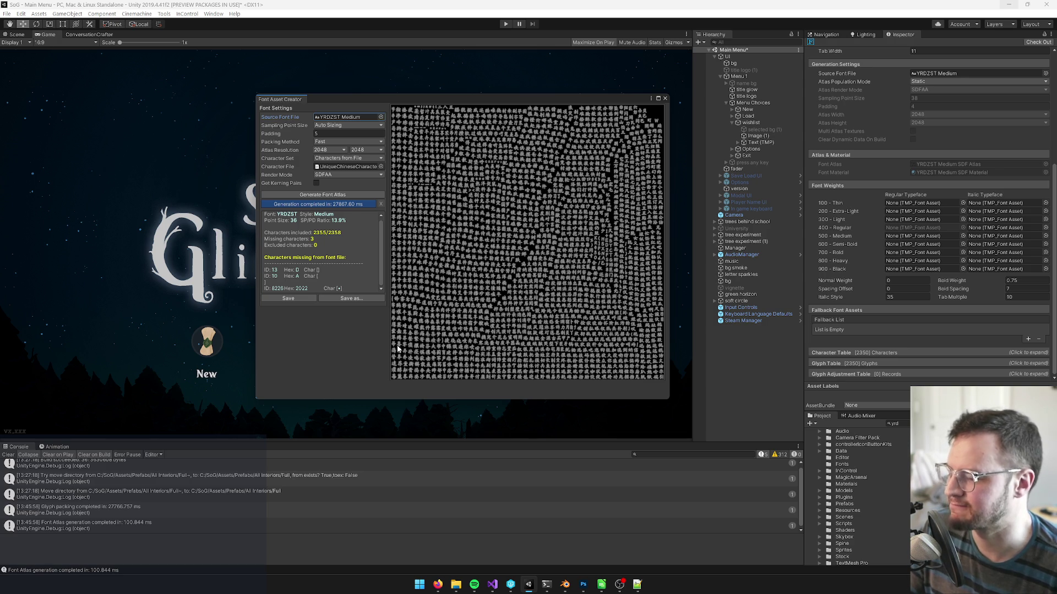
# Regenerate the atlas at width 4096 with Auto Sizing point size, then check out the font asset.
pyautogui.moveTo(387, 107); pyautogui.dragTo(634, 92)
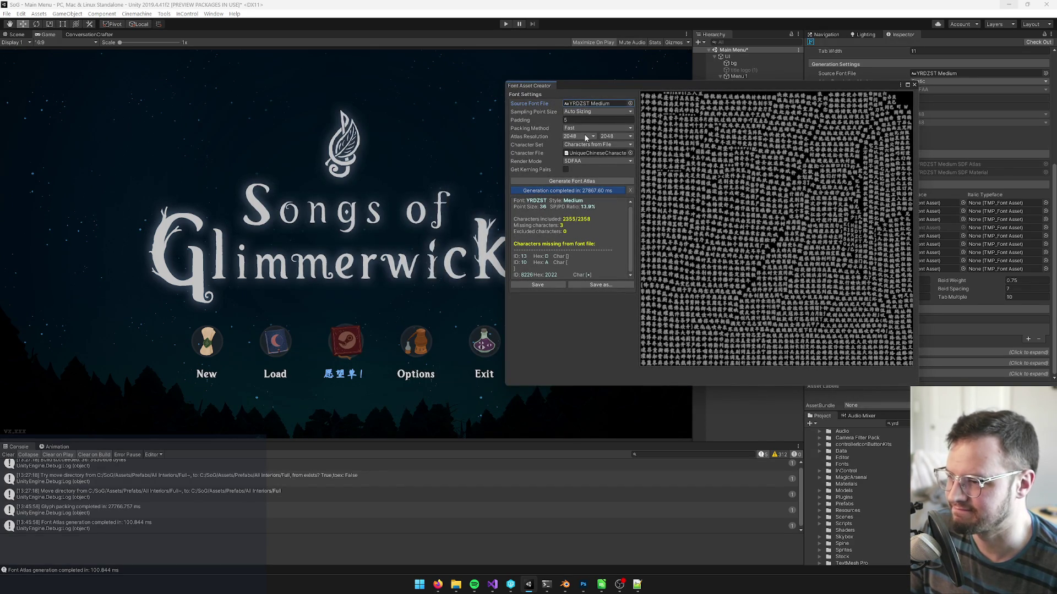
pyautogui.click(578, 112)
pyautogui.click(577, 112)
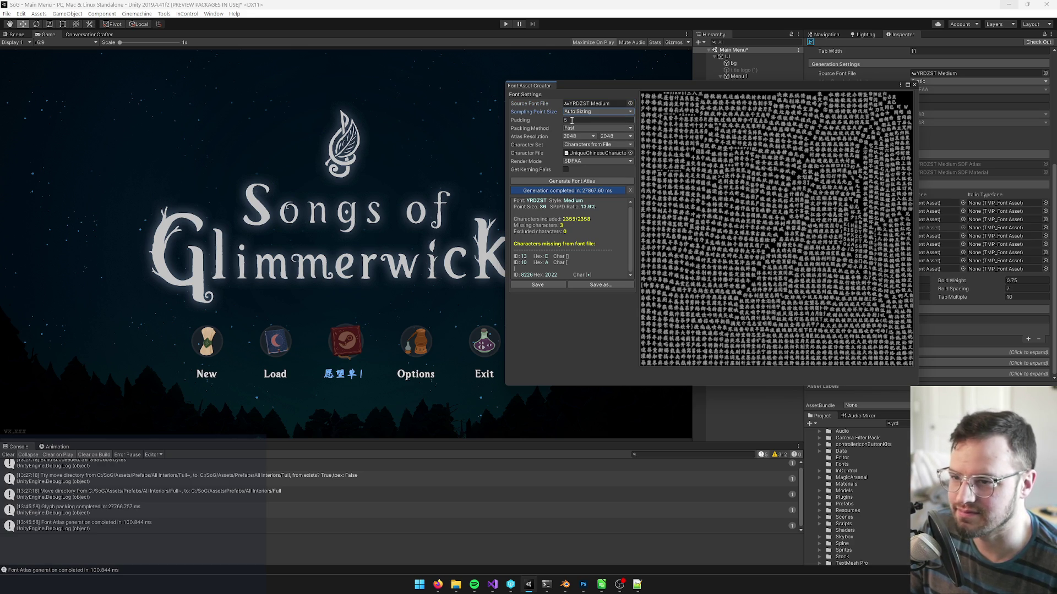
pyautogui.click(578, 137)
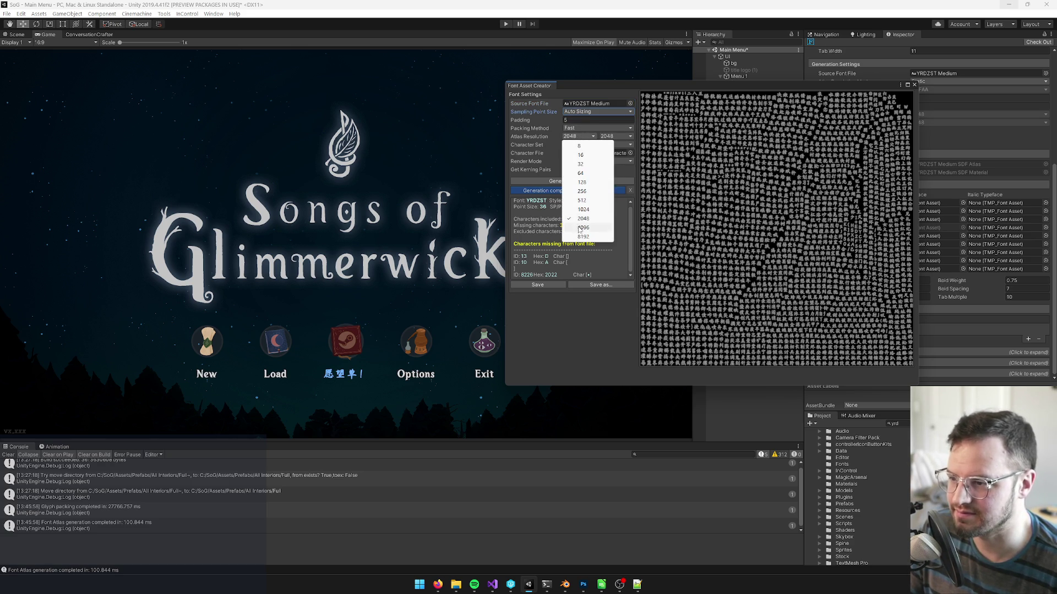
pyautogui.click(579, 228)
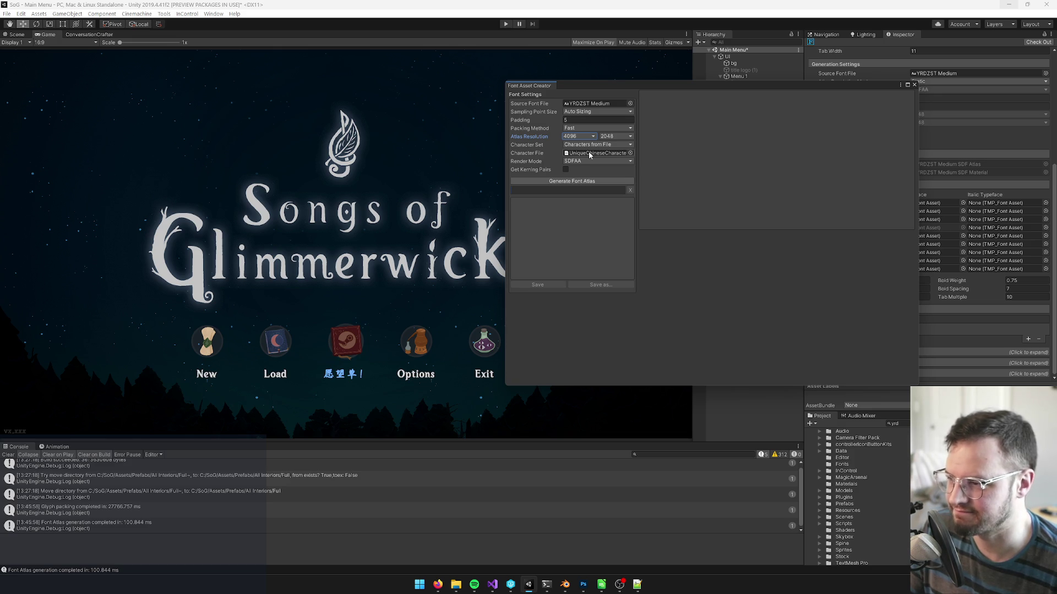
pyautogui.click(577, 181)
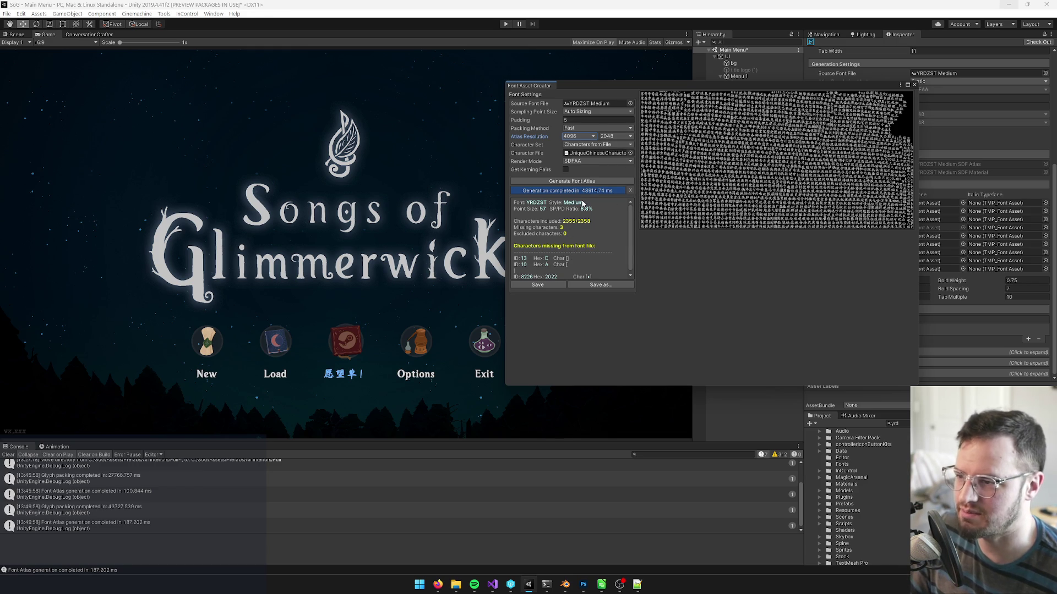
pyautogui.click(1039, 42)
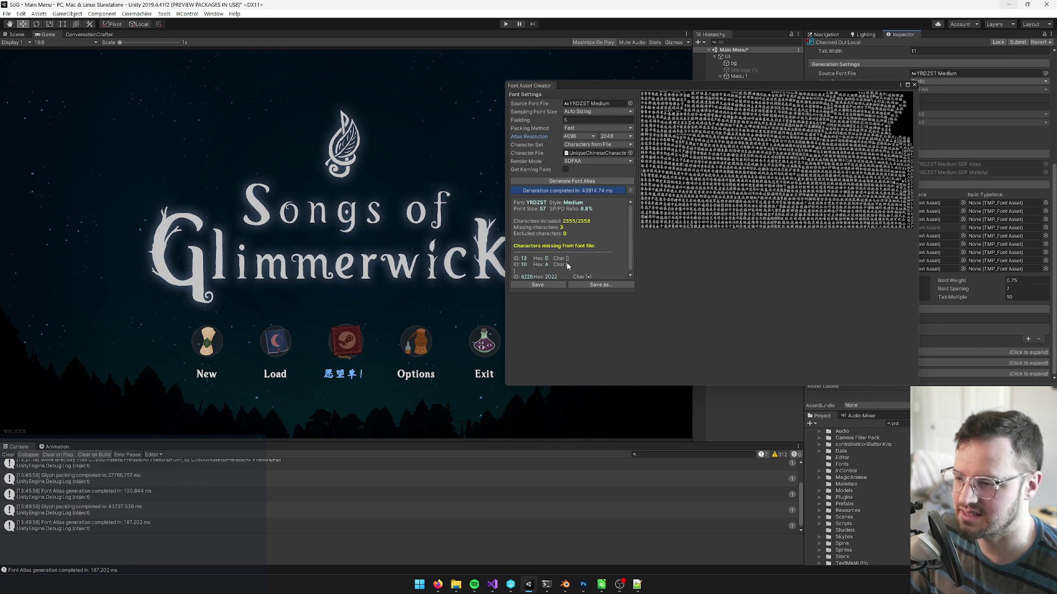
# Save the generated atlas over YRDZST Medium SDF.asset, confirm the replacement, and move the creator window lower.
pyautogui.click(584, 282)
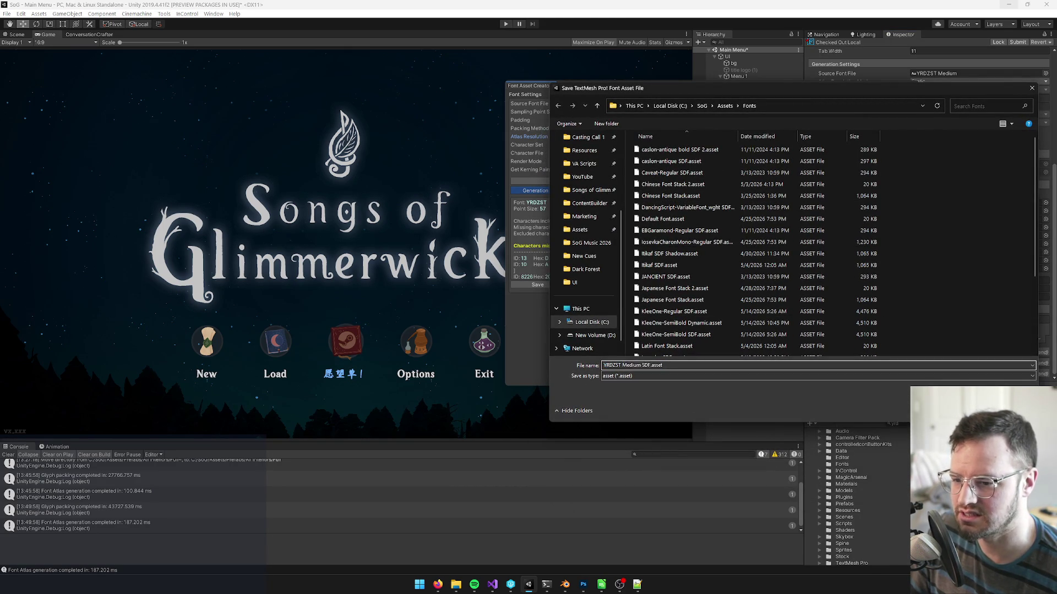
pyautogui.press('Return')
pyautogui.click(548, 292)
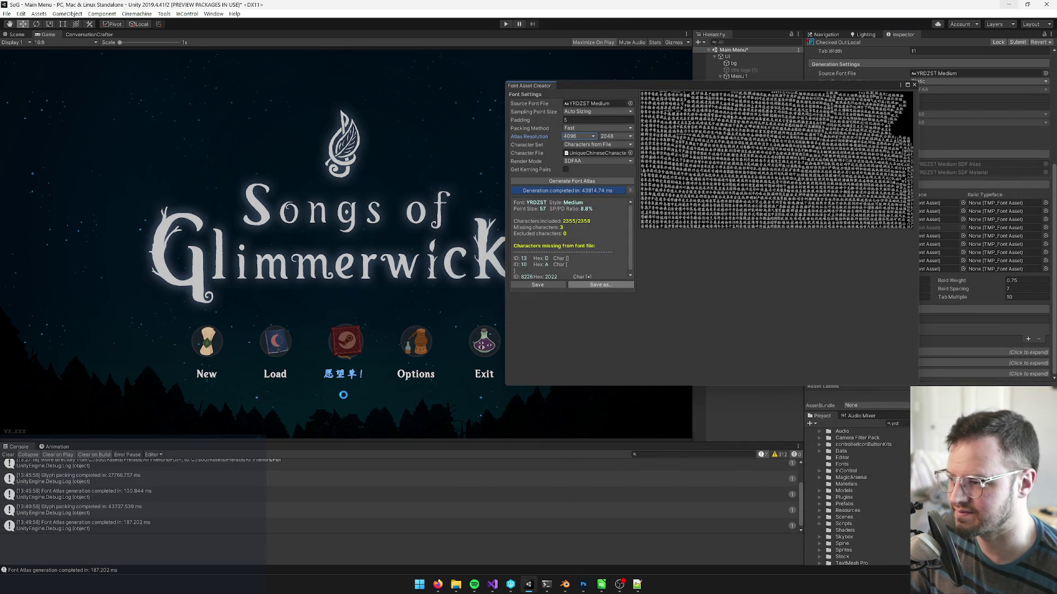
pyautogui.moveTo(658, 88)
pyautogui.mouseDown()
pyautogui.moveTo(653, 267)
pyautogui.moveTo(574, 339)
pyautogui.moveTo(605, 400)
pyautogui.moveTo(524, 152)
pyautogui.mouseUp()
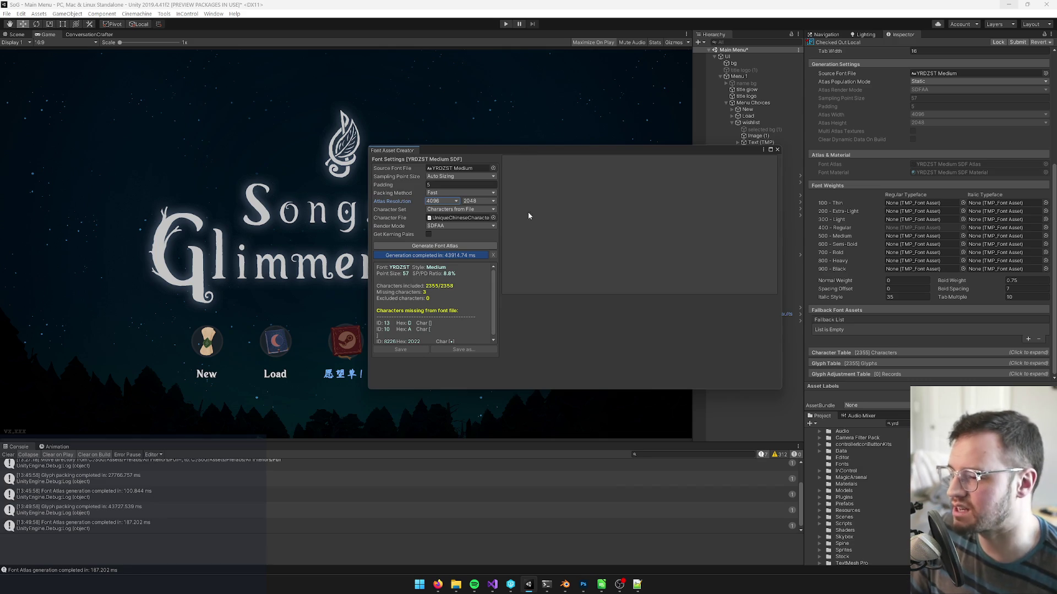
pyautogui.scroll(-1, 449, 294)
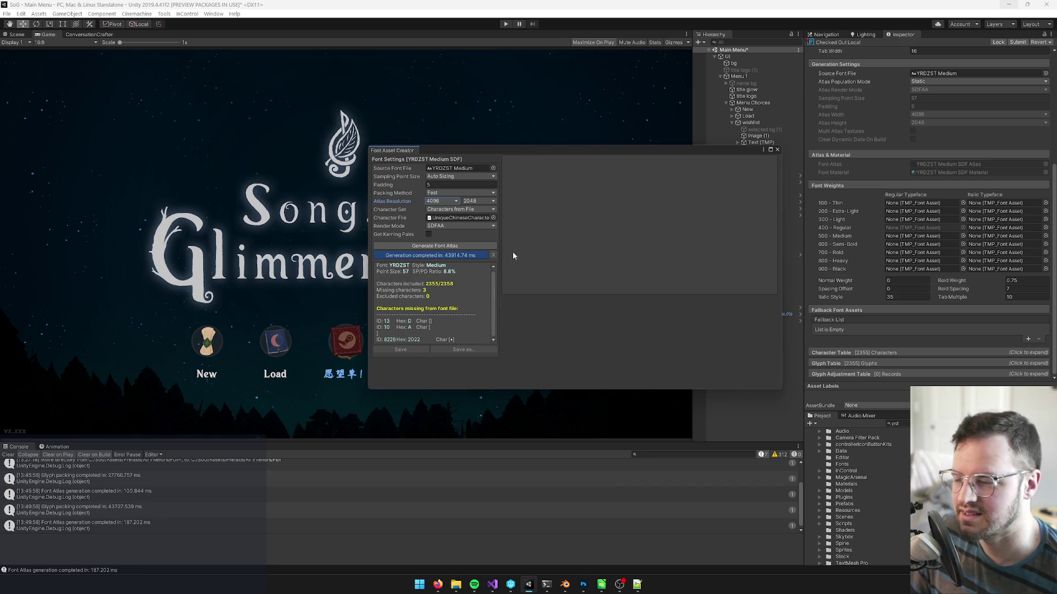
pyautogui.moveTo(543, 151)
pyautogui.mouseDown()
pyautogui.moveTo(325, 235)
pyautogui.moveTo(400, 103)
pyautogui.mouseUp()
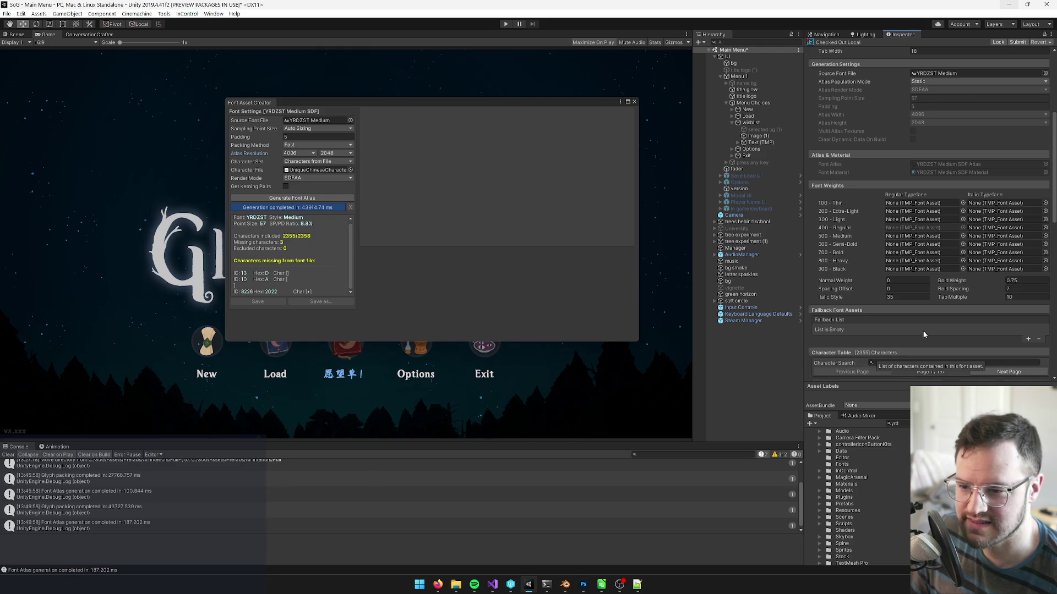
pyautogui.click(880, 353)
pyautogui.scroll(-5, 916, 248)
pyautogui.click(883, 214)
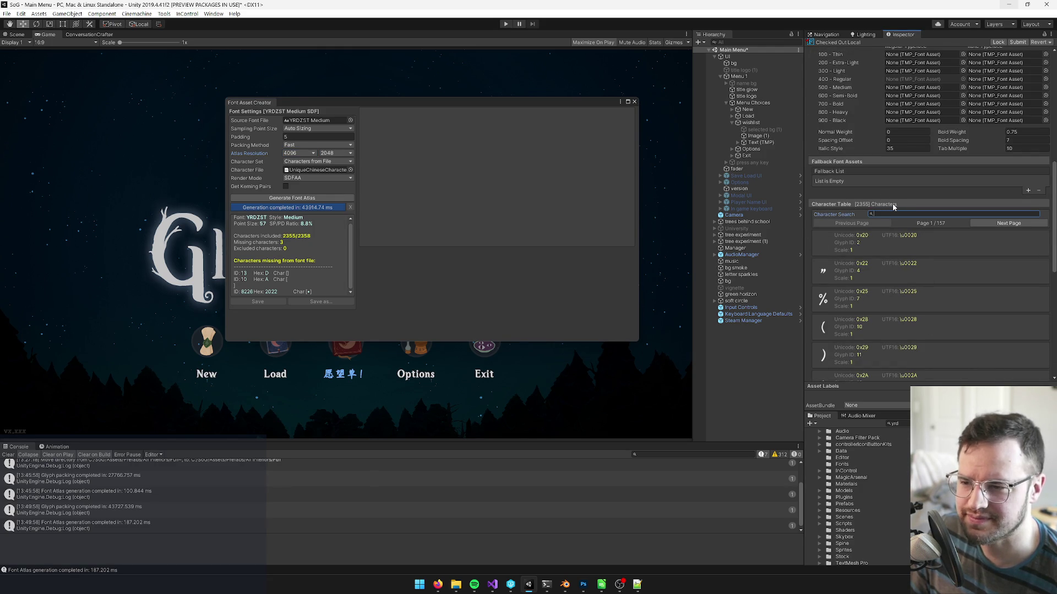
pyautogui.write('2022')
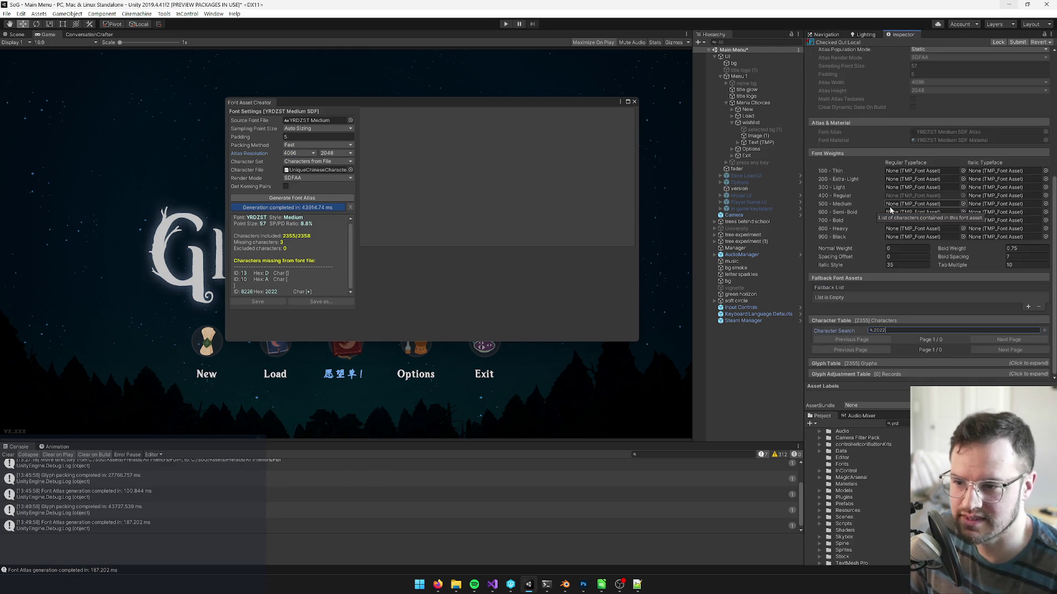
pyautogui.press('BackSpace')
pyautogui.press('BackSpace')
pyautogui.press('BackSpace')
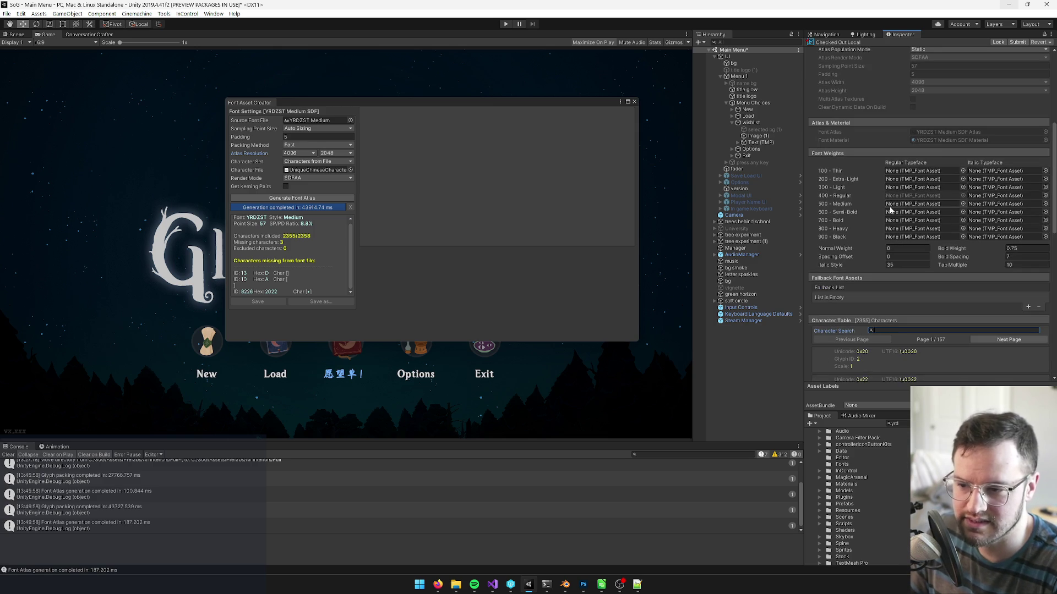
pyautogui.click(860, 322)
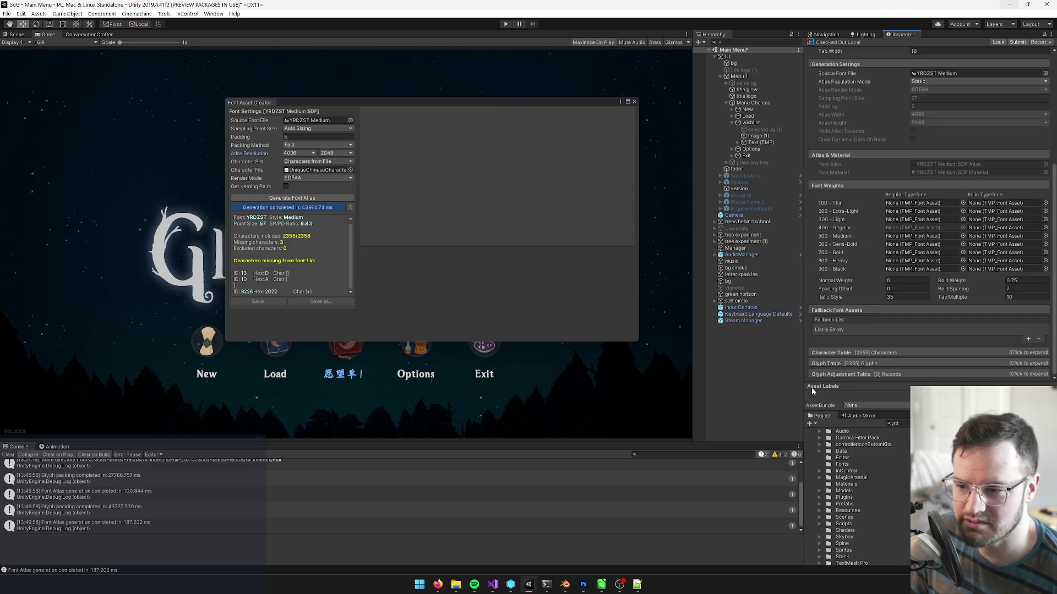
# Expand the YRDZST Medium SDF Glyph Table and scroll through its 2355 glyph entries.
pyautogui.click(856, 362)
pyautogui.scroll(-5, 856, 330)
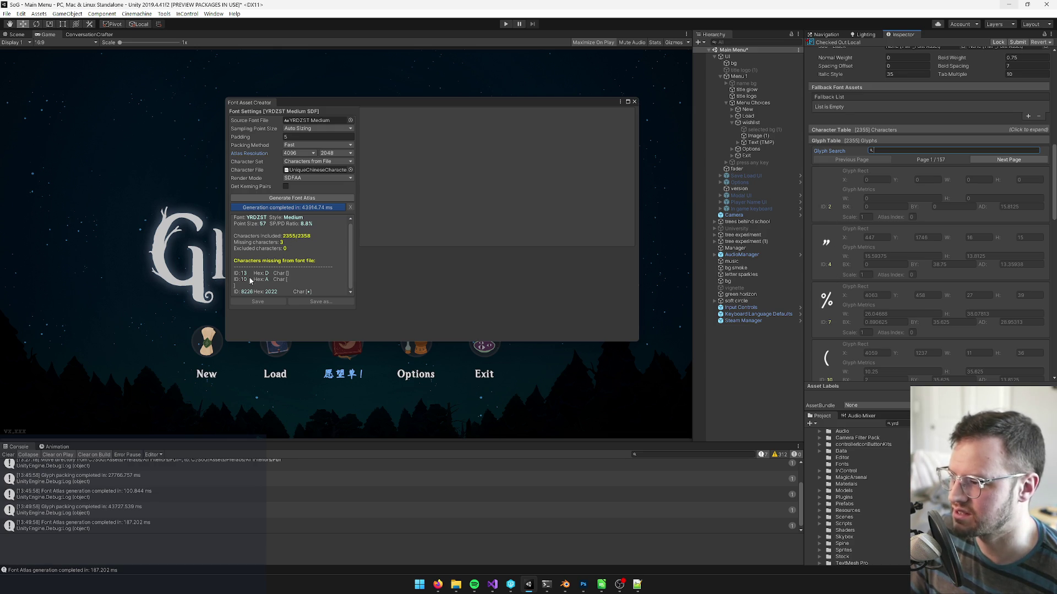
pyautogui.scroll(-7, 860, 274)
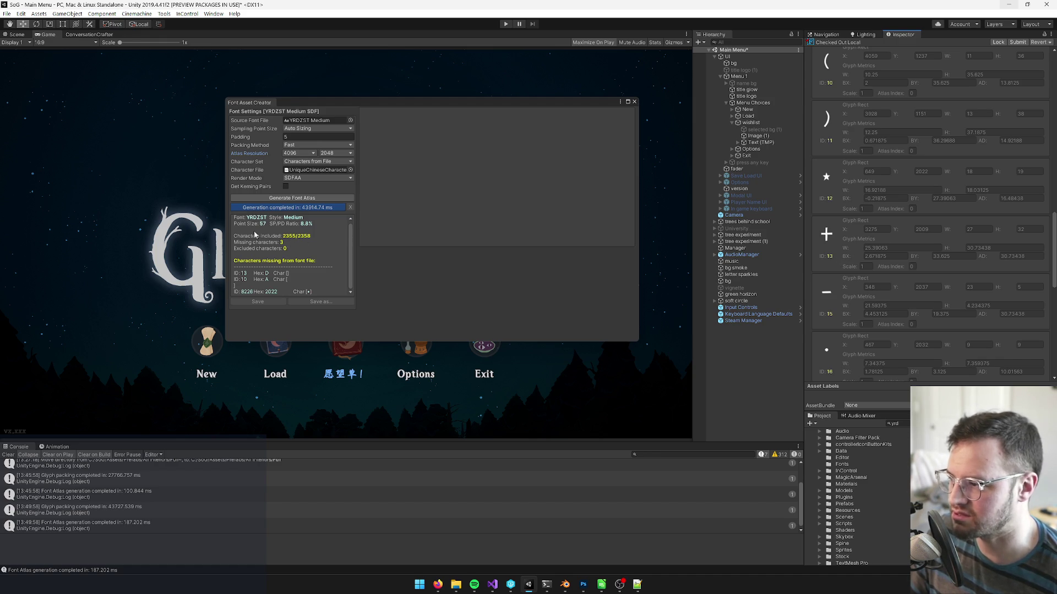
pyautogui.scroll(5, 848, 252)
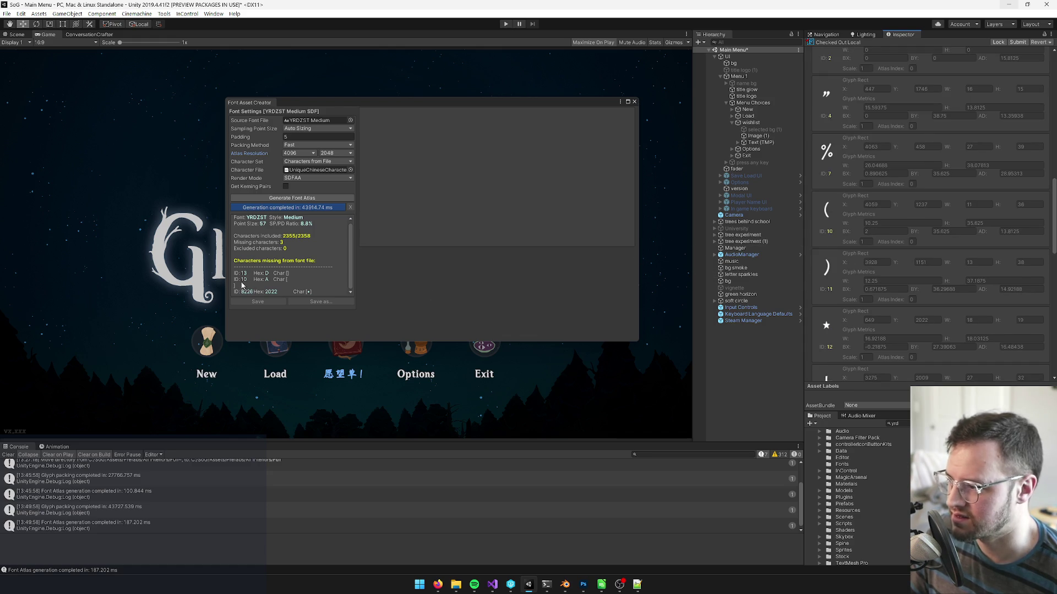
pyautogui.scroll(-5, 844, 209)
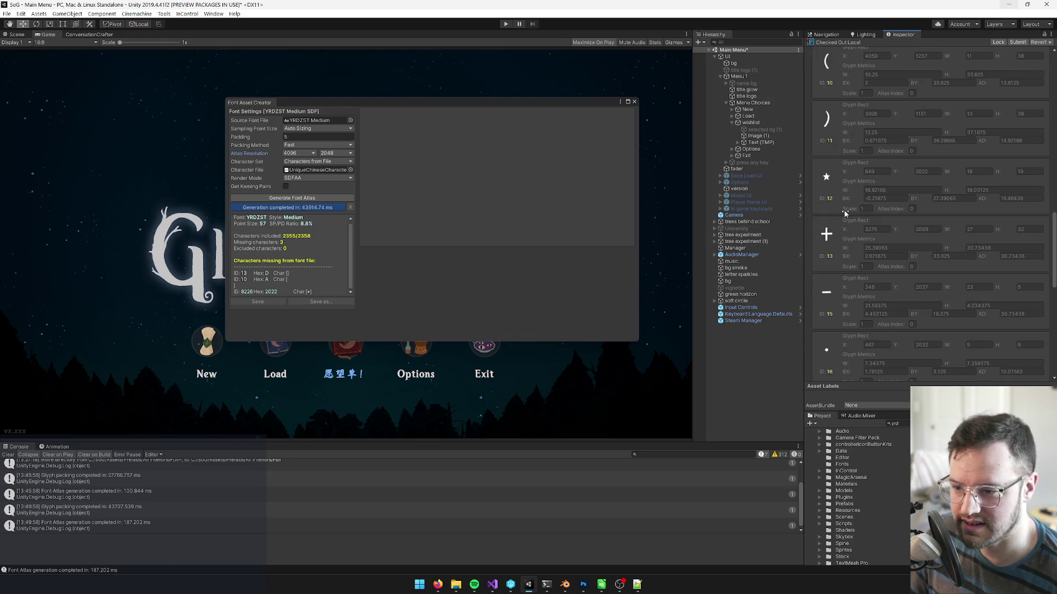
pyautogui.scroll(3, 836, 156)
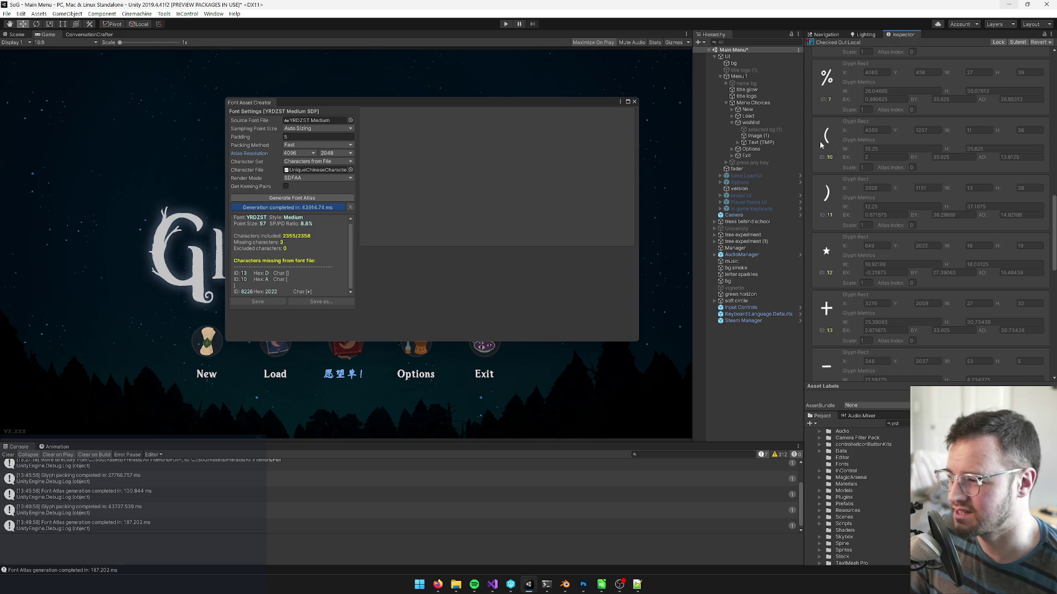
pyautogui.click(351, 255)
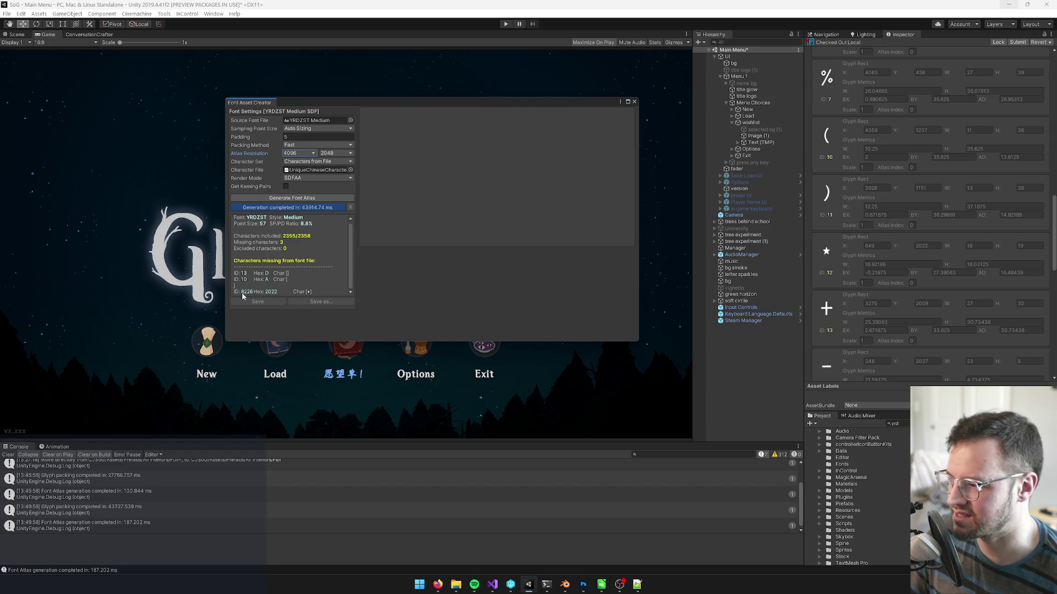
pyautogui.scroll(10, 823, 259)
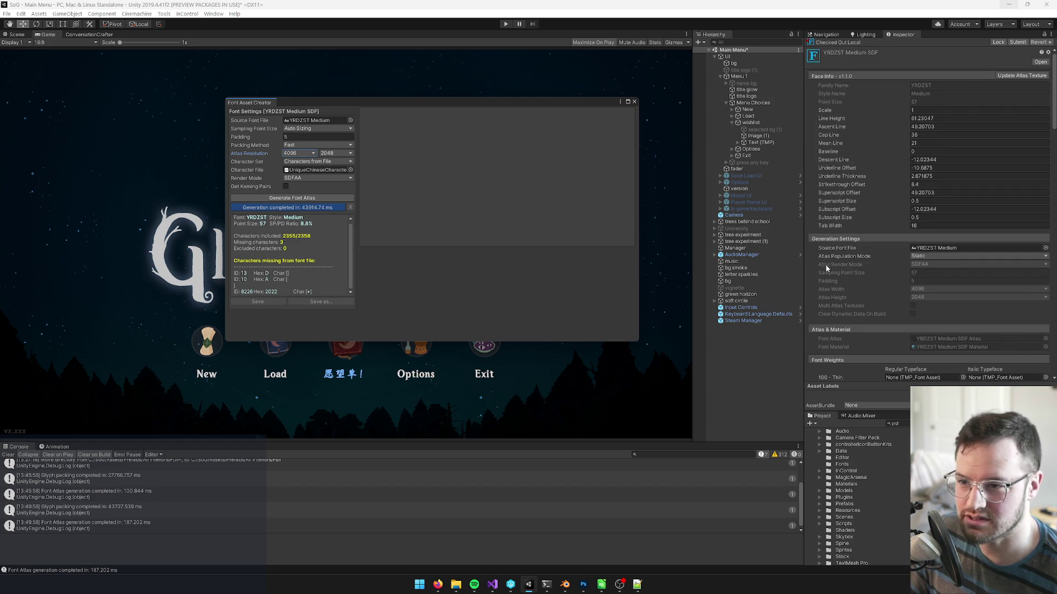
pyautogui.scroll(-8, 864, 265)
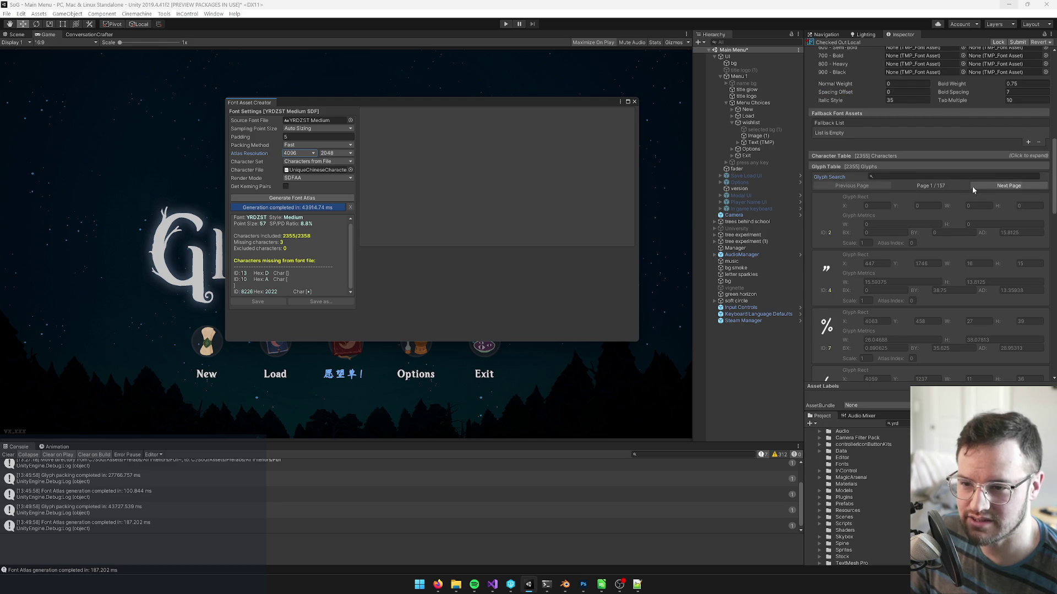
pyautogui.click(900, 177)
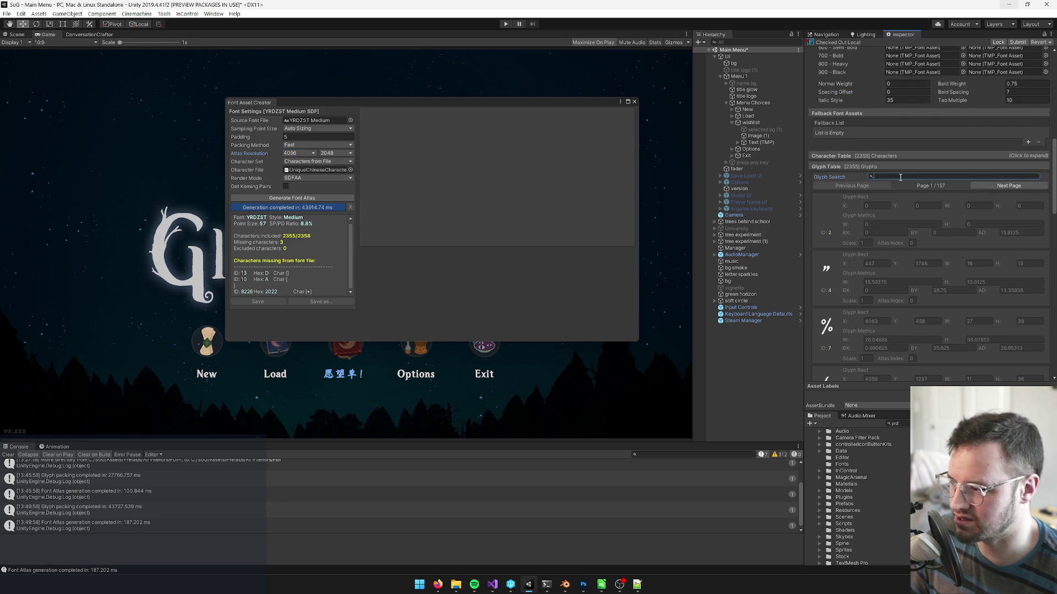
# Search the glyph table for 8226, then clear the search.
pyautogui.write('8226')
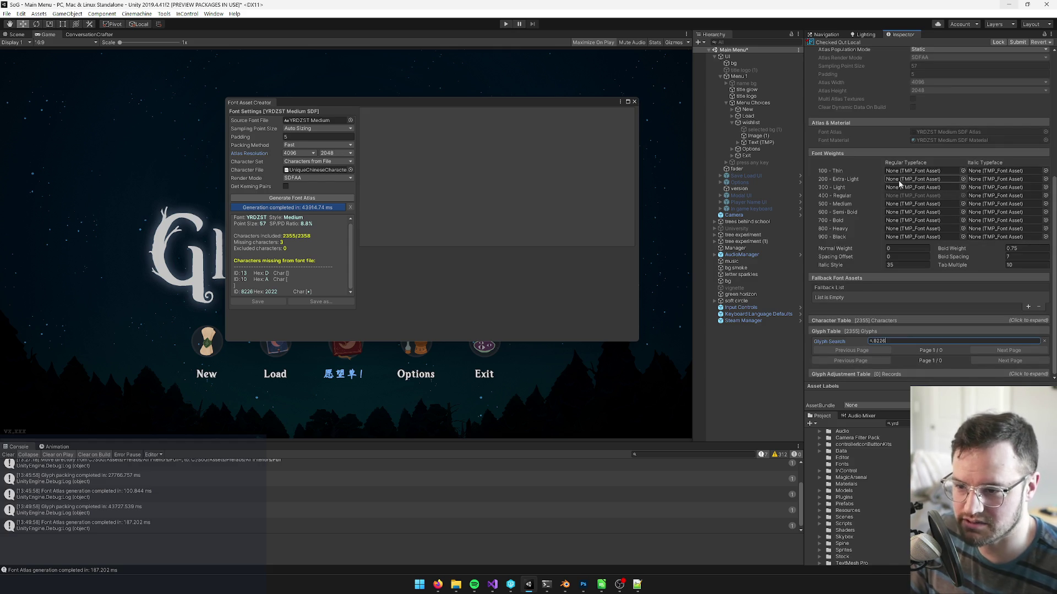
pyautogui.press('BackSpace')
pyautogui.press('BackSpace')
pyautogui.press('BackSpace')
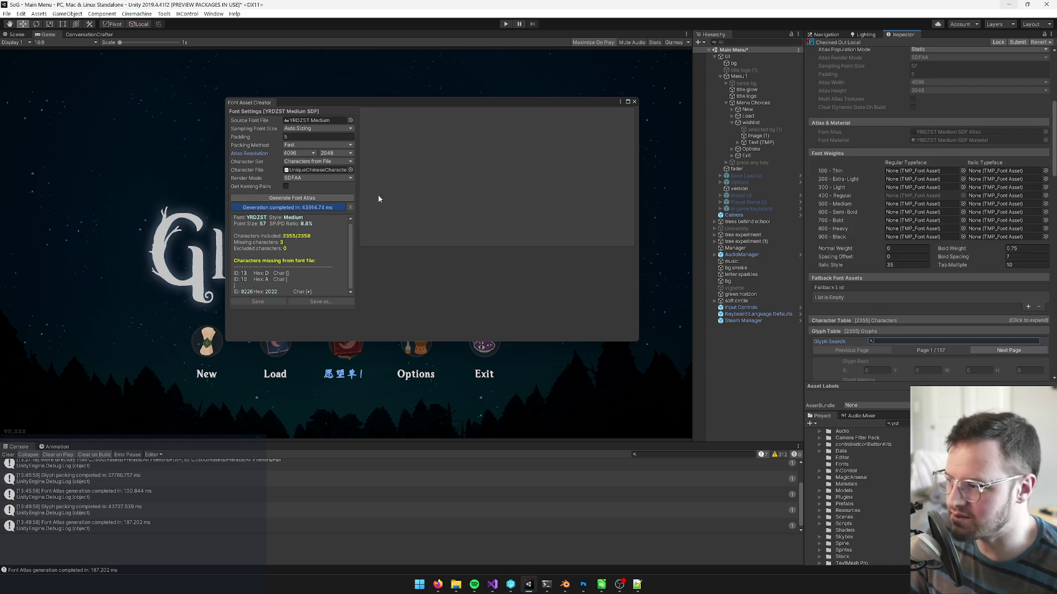
pyautogui.click(283, 279)
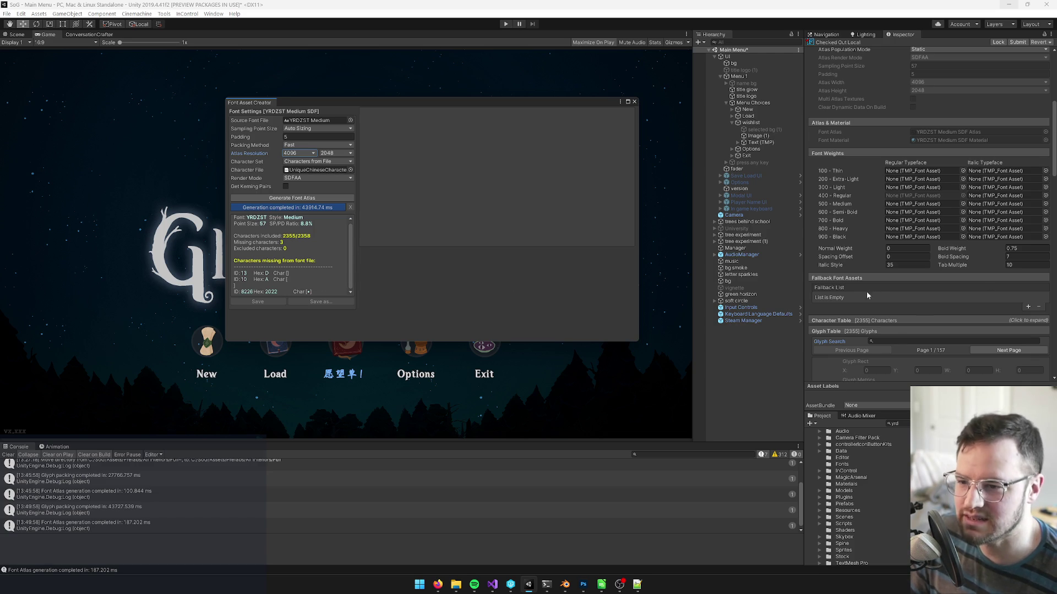
# Page forward through the Glyph Table to the last page, 157 of 157.
pyautogui.scroll(-5, 888, 281)
pyautogui.click(1007, 202)
pyautogui.click(1007, 202)
pyautogui.click(1007, 202)
pyautogui.click(1008, 202)
pyautogui.click(1007, 202)
pyautogui.click(1007, 202)
pyautogui.tripleClick(1006, 202)
pyautogui.tripleClick(1006, 202)
pyautogui.tripleClick(1006, 202)
pyautogui.tripleClick(1006, 202)
pyautogui.tripleClick(1006, 202)
pyautogui.doubleClick(1007, 202)
pyautogui.tripleClick(1006, 202)
pyautogui.doubleClick(1006, 202)
pyautogui.scroll(-10, 1003, 208)
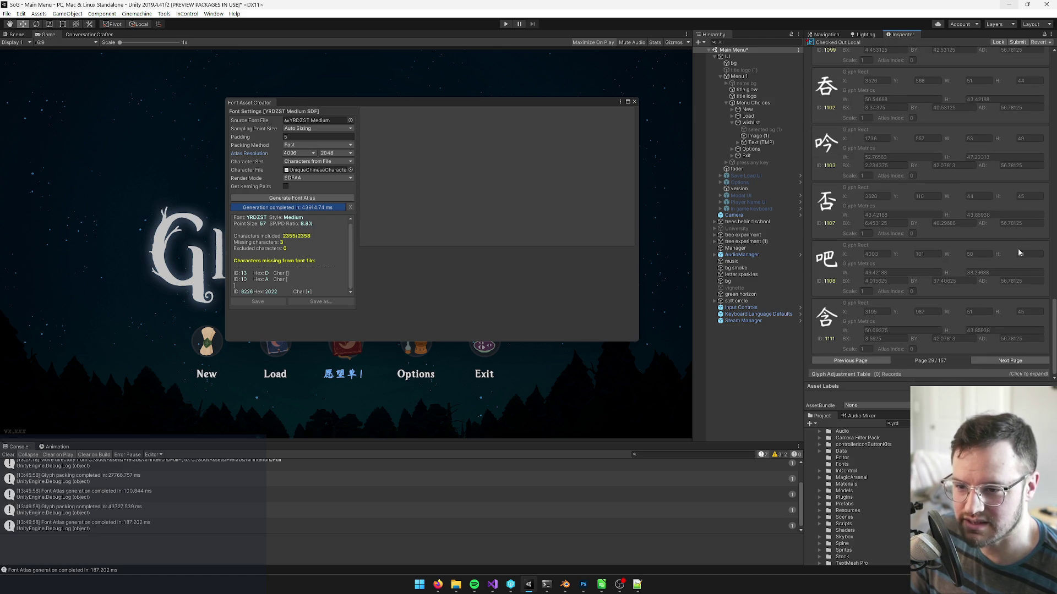
pyautogui.scroll(10, 998, 324)
pyautogui.scroll(-8, 1007, 300)
pyautogui.scroll(3, 1009, 253)
pyautogui.tripleClick(995, 152)
pyautogui.tripleClick(995, 152)
pyautogui.tripleClick(995, 152)
pyautogui.tripleClick(995, 152)
pyautogui.tripleClick(993, 152)
pyautogui.tripleClick(993, 153)
pyautogui.doubleClick(990, 154)
pyautogui.tripleClick(989, 150)
pyautogui.tripleClick(990, 150)
pyautogui.tripleClick(988, 150)
pyautogui.tripleClick(986, 149)
pyautogui.tripleClick(987, 149)
pyautogui.tripleClick(986, 150)
pyautogui.tripleClick(986, 149)
pyautogui.tripleClick(986, 150)
pyautogui.tripleClick(986, 149)
pyautogui.doubleClick(987, 150)
pyautogui.tripleClick(986, 150)
pyautogui.doubleClick(986, 150)
pyautogui.tripleClick(986, 150)
pyautogui.doubleClick(986, 151)
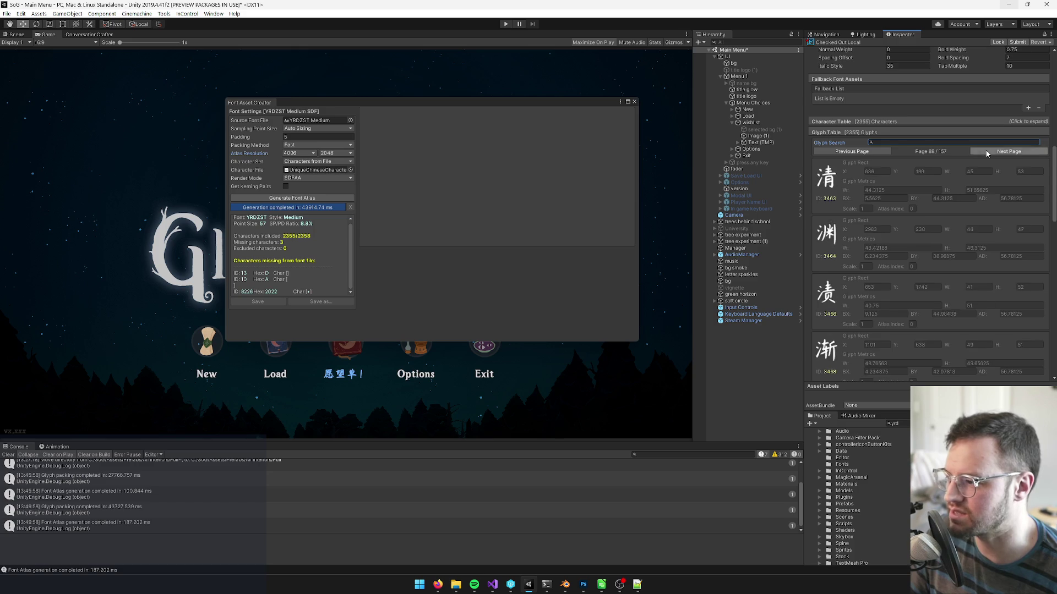
pyautogui.tripleClick(986, 150)
pyautogui.doubleClick(986, 150)
pyautogui.tripleClick(986, 152)
pyautogui.doubleClick(986, 152)
pyautogui.tripleClick(986, 152)
pyautogui.doubleClick(986, 152)
pyautogui.tripleClick(987, 151)
pyautogui.doubleClick(990, 151)
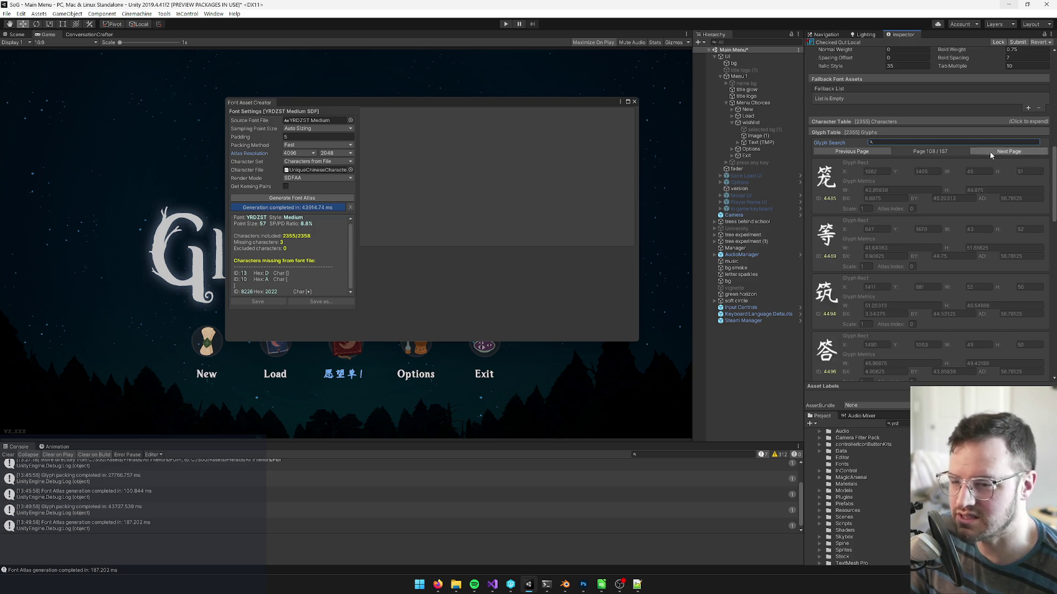
pyautogui.tripleClick(989, 151)
pyautogui.doubleClick(991, 151)
pyautogui.tripleClick(992, 150)
pyautogui.doubleClick(992, 150)
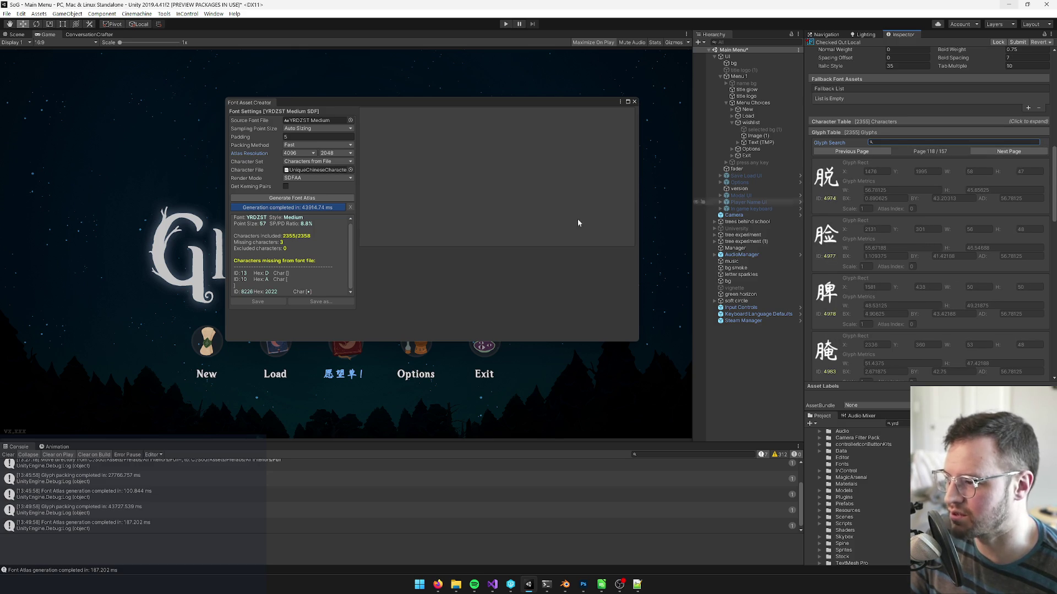
pyautogui.tripleClick(1006, 152)
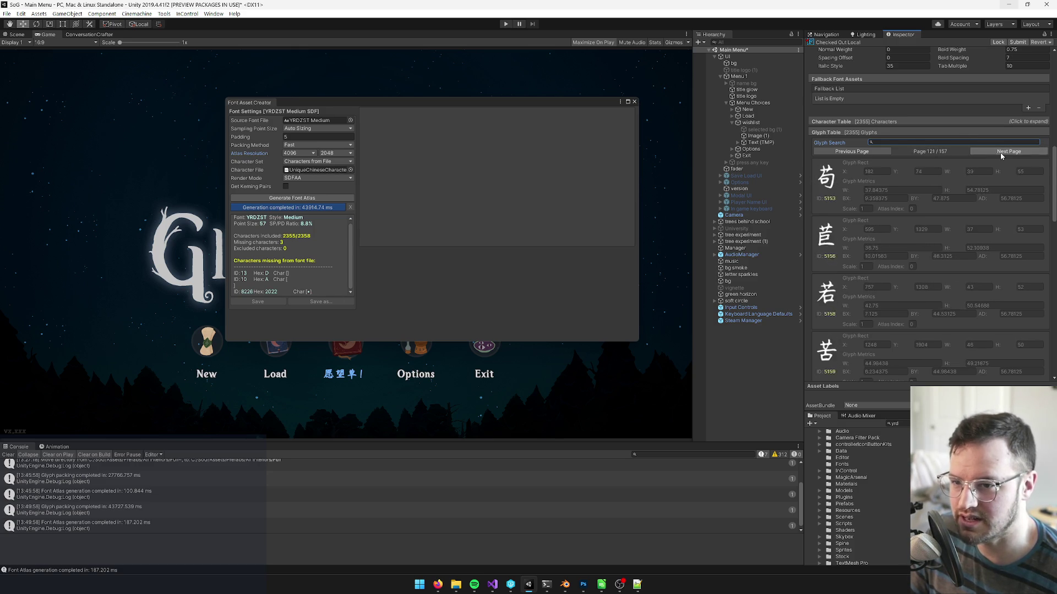
pyautogui.doubleClick(1006, 152)
pyautogui.tripleClick(1006, 151)
pyautogui.doubleClick(1006, 151)
pyautogui.tripleClick(1006, 151)
pyautogui.doubleClick(1009, 152)
pyautogui.tripleClick(1009, 152)
pyautogui.doubleClick(1010, 152)
pyautogui.tripleClick(1009, 152)
pyautogui.doubleClick(1008, 152)
pyautogui.tripleClick(1009, 150)
pyautogui.doubleClick(1008, 151)
pyautogui.tripleClick(1008, 151)
pyautogui.doubleClick(1008, 151)
pyautogui.doubleClick(1008, 150)
pyautogui.doubleClick(1008, 151)
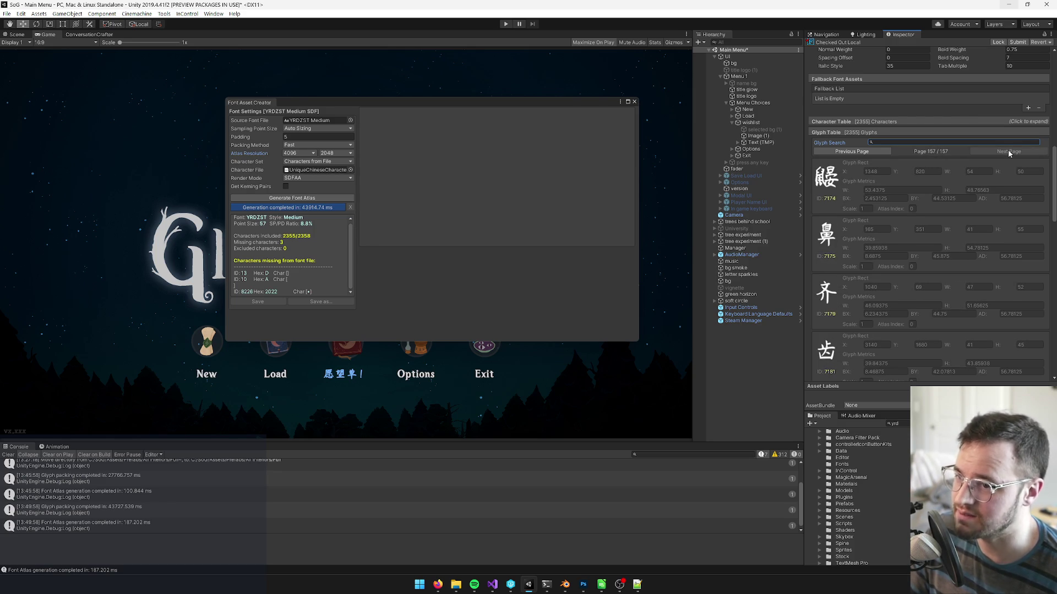
# Scroll back to Face Info to confirm the 4096×2048 atlas, point size 57 and padding 5.
pyautogui.scroll(-10, 910, 229)
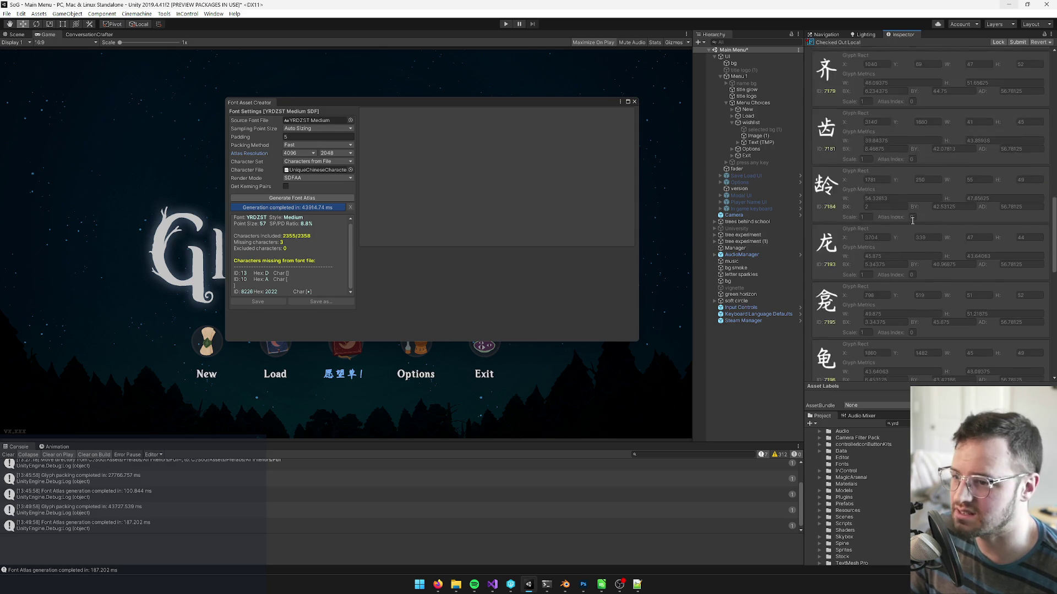
pyautogui.scroll(-5, 911, 228)
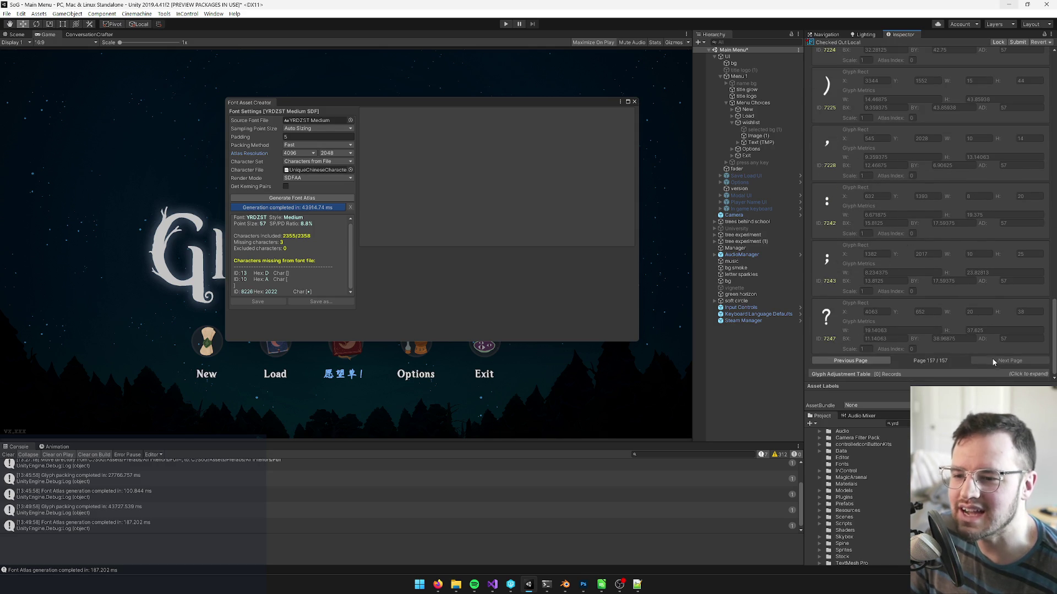
pyautogui.scroll(4, 865, 334)
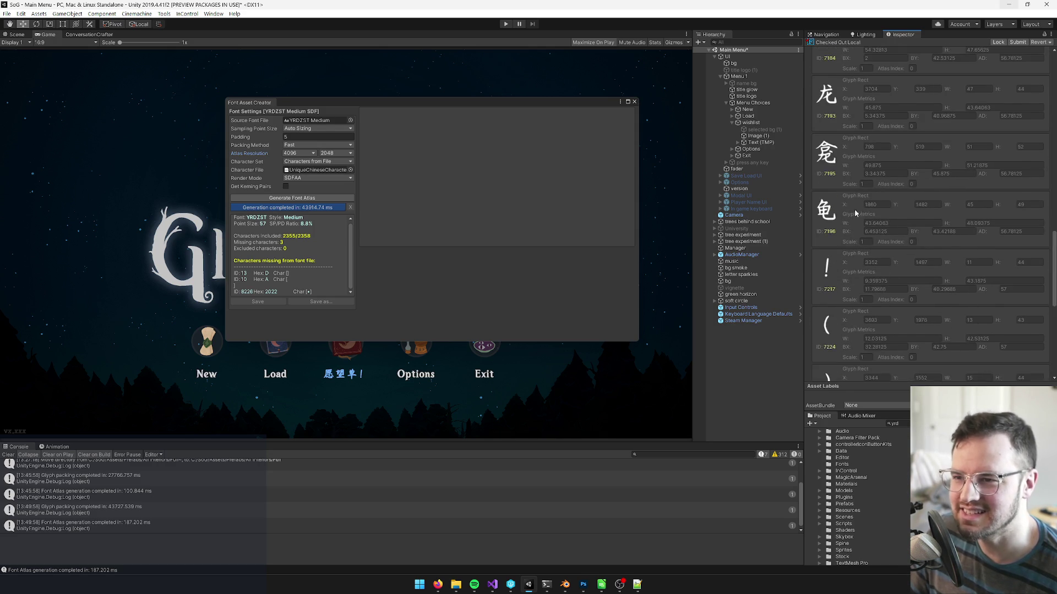
pyautogui.scroll(-3, 845, 275)
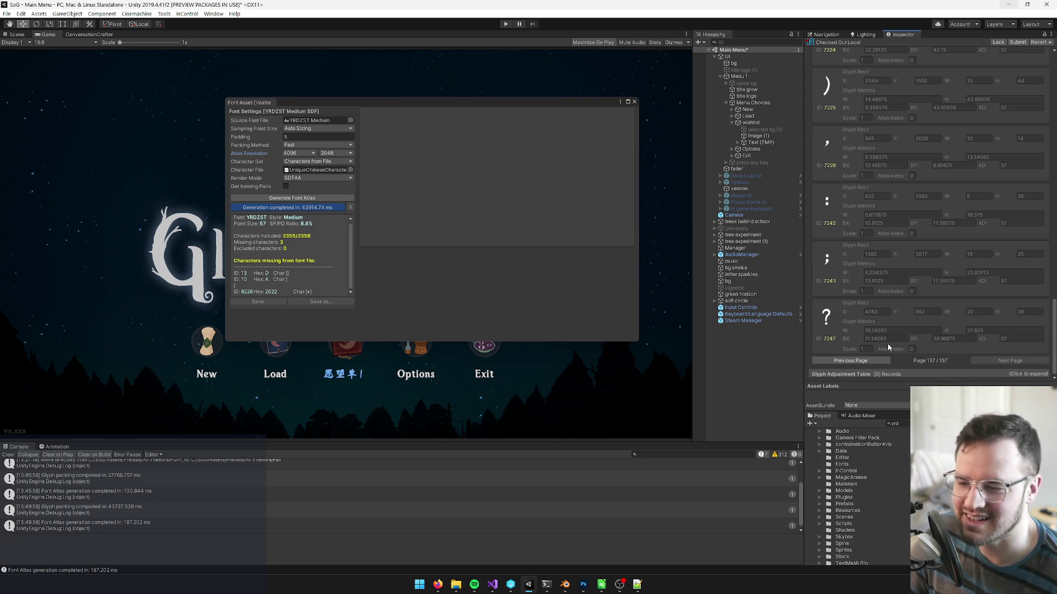
pyautogui.scroll(15, 942, 353)
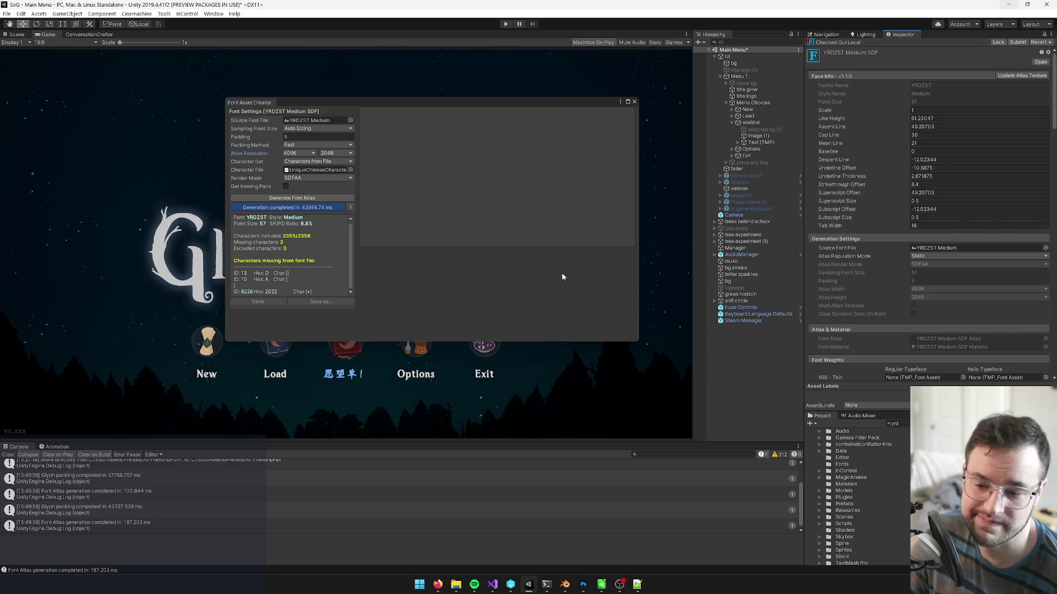
# Close the Font Asset Creator and open Game Core, discarding the Main Menu scene changes.
pyautogui.click(393, 105)
pyautogui.moveTo(393, 106); pyautogui.dragTo(352, 137)
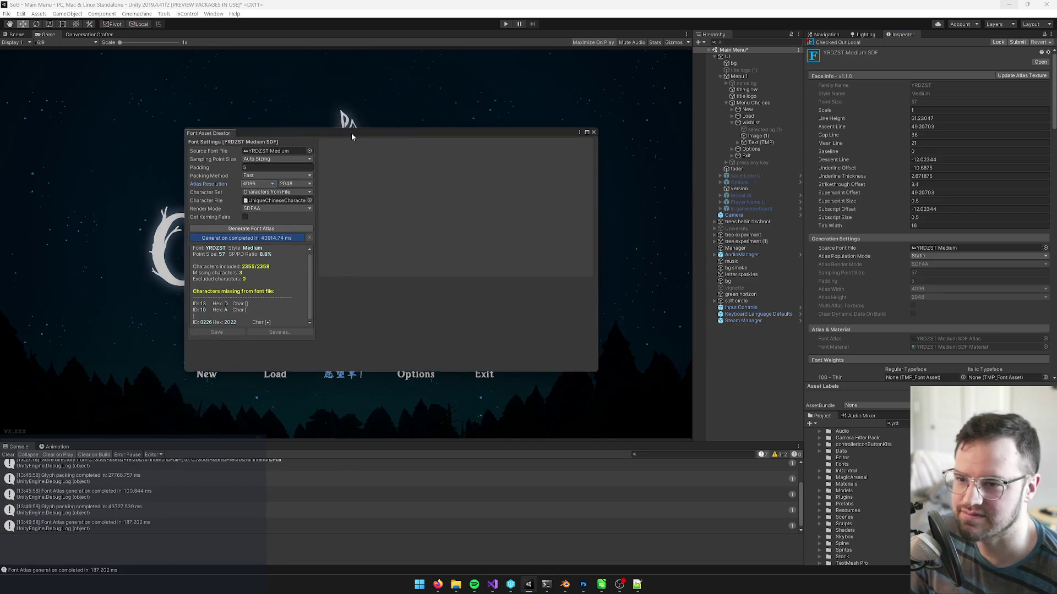
pyautogui.click(593, 132)
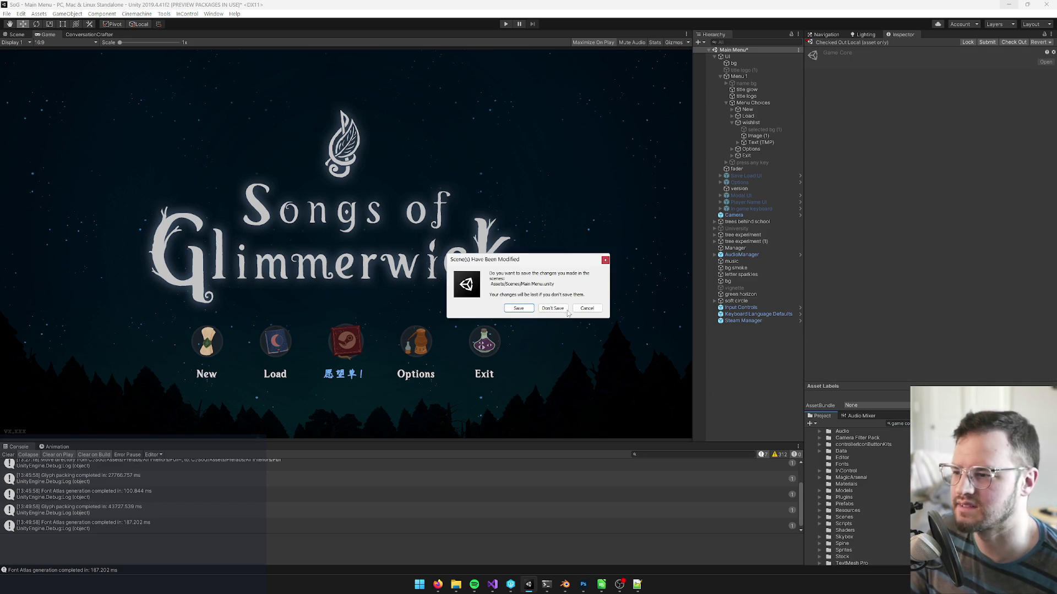
pyautogui.click(561, 311)
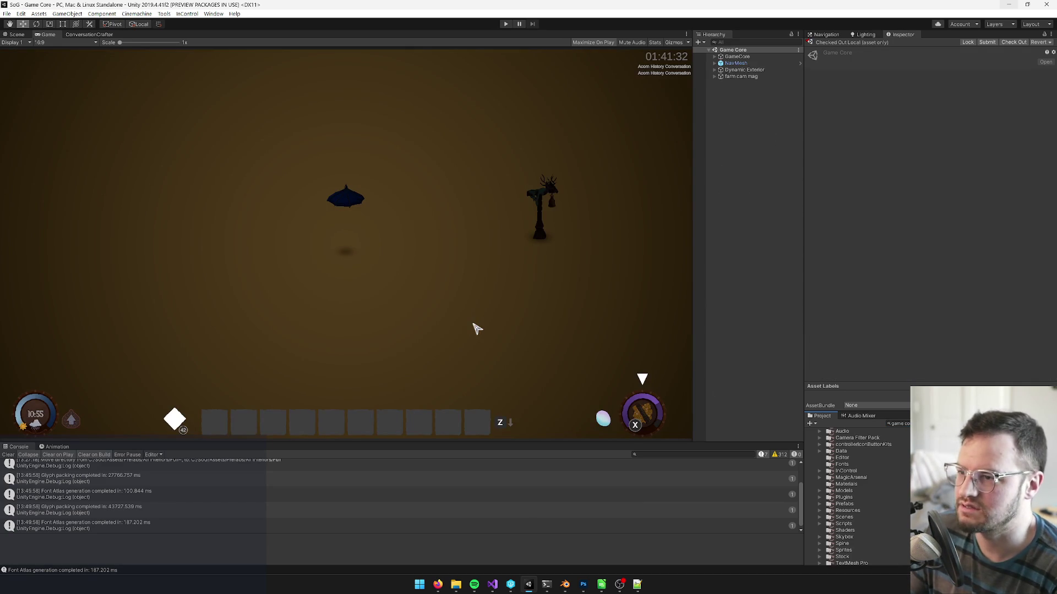
# Browse the custom Tools build menu, opening and closing the full game build window.
pyautogui.click(132, 13)
pyautogui.moveTo(164, 14)
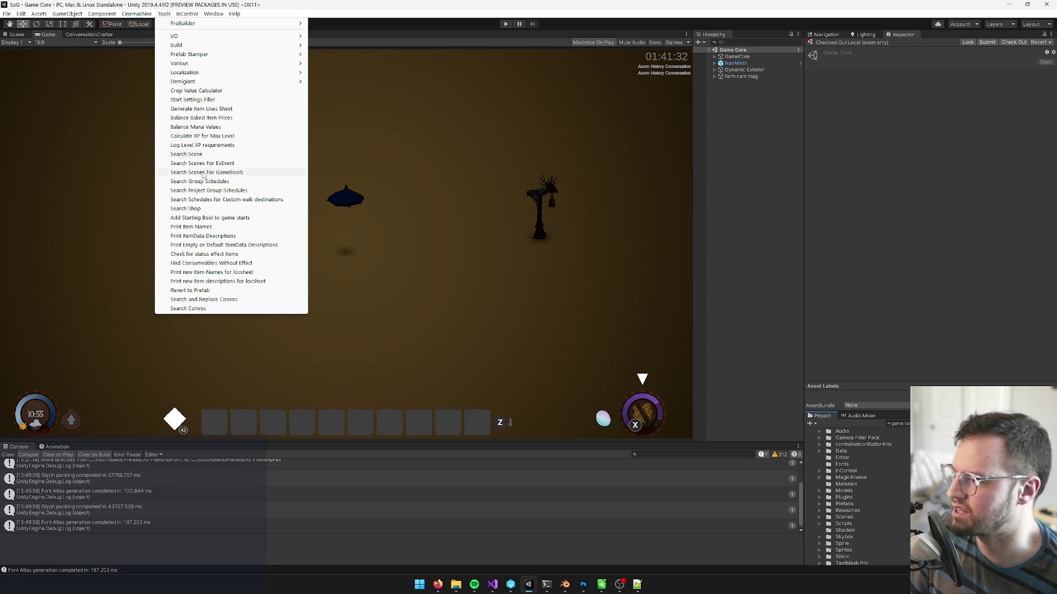
pyautogui.click(180, 27)
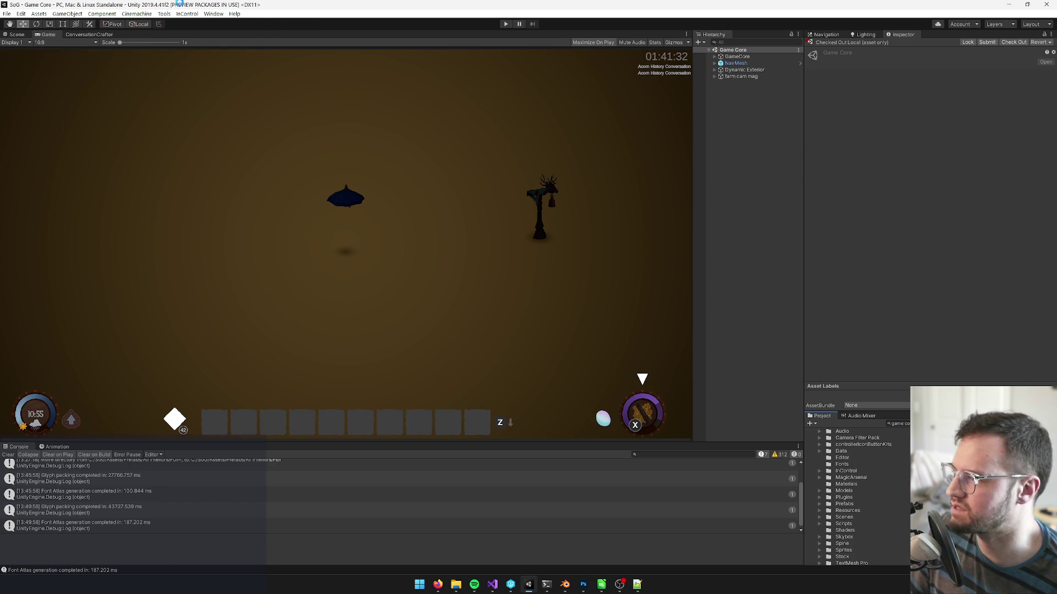
pyautogui.click(160, 14)
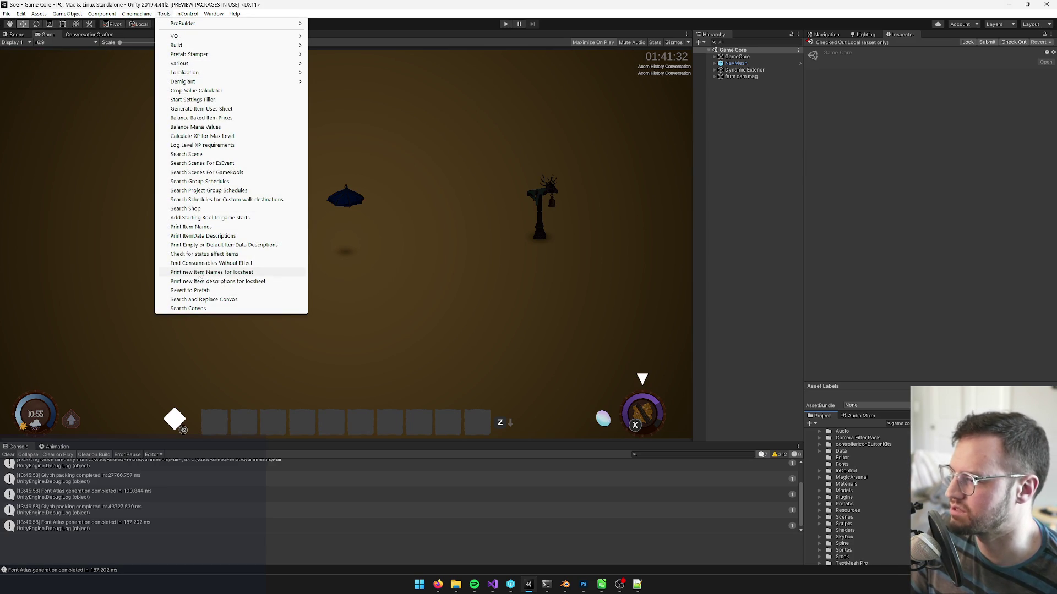
pyautogui.moveTo(238, 46)
pyautogui.click(336, 44)
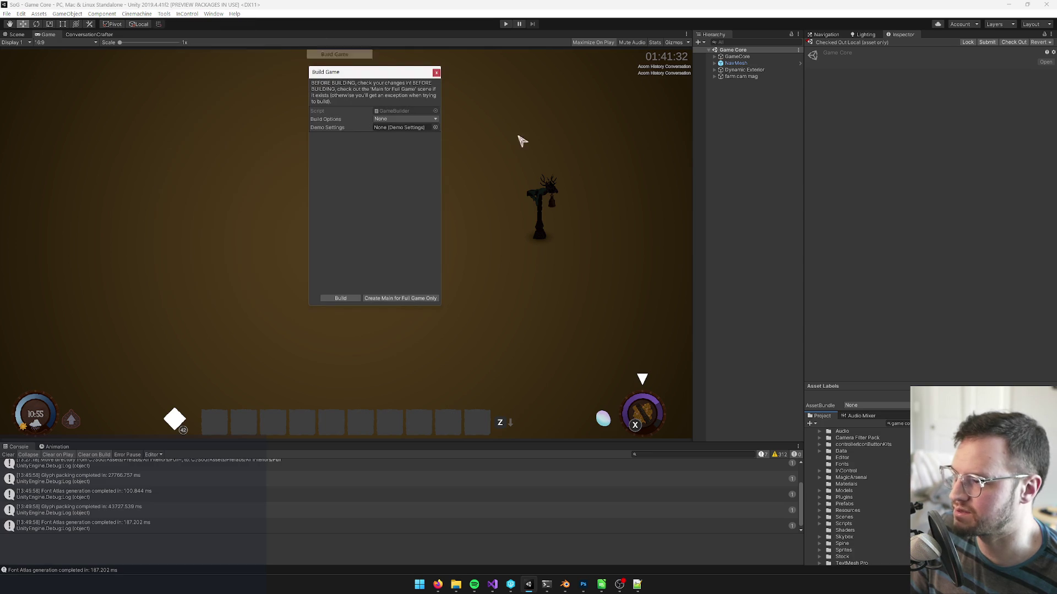
pyautogui.click(436, 72)
# In Build Demo, set Demo Settings to the DemoSettings asset and start the build.
pyautogui.click(164, 13)
pyautogui.moveTo(248, 45)
pyautogui.click(339, 47)
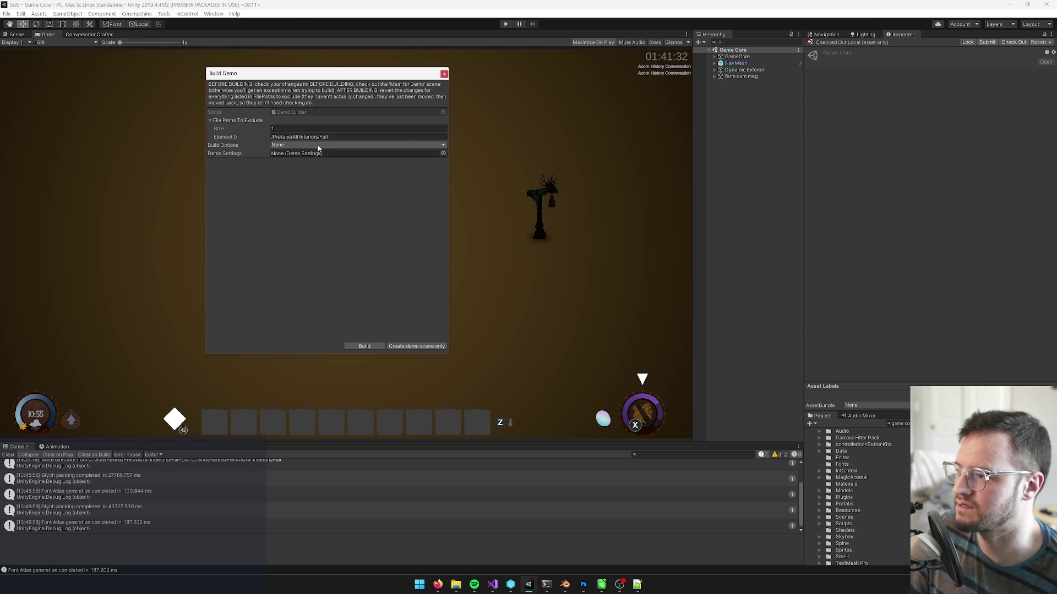
pyautogui.click(340, 145)
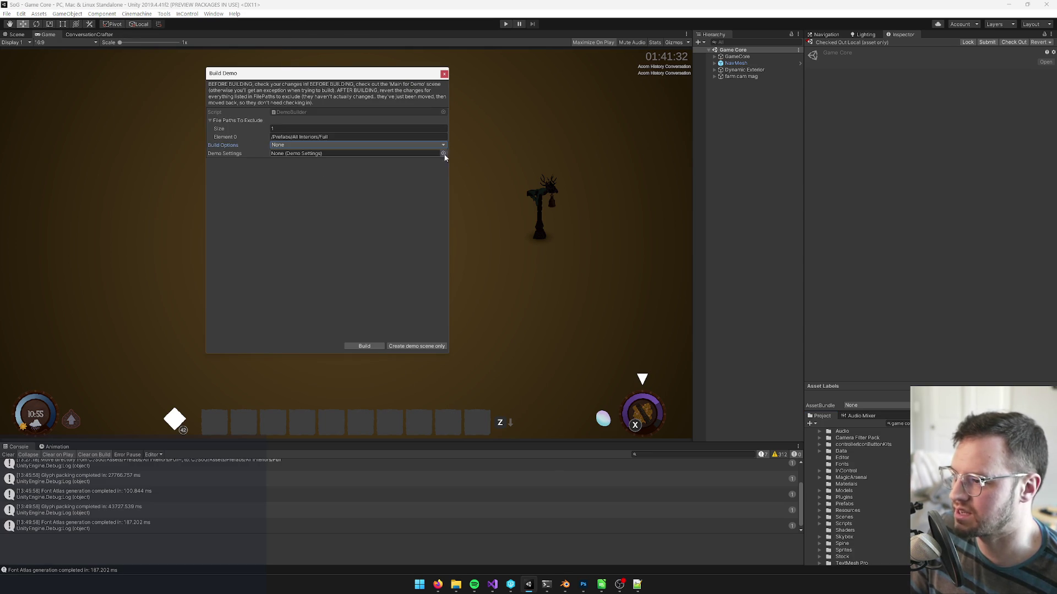
pyautogui.click(443, 153)
pyautogui.doubleClick(506, 248)
pyautogui.click(375, 347)
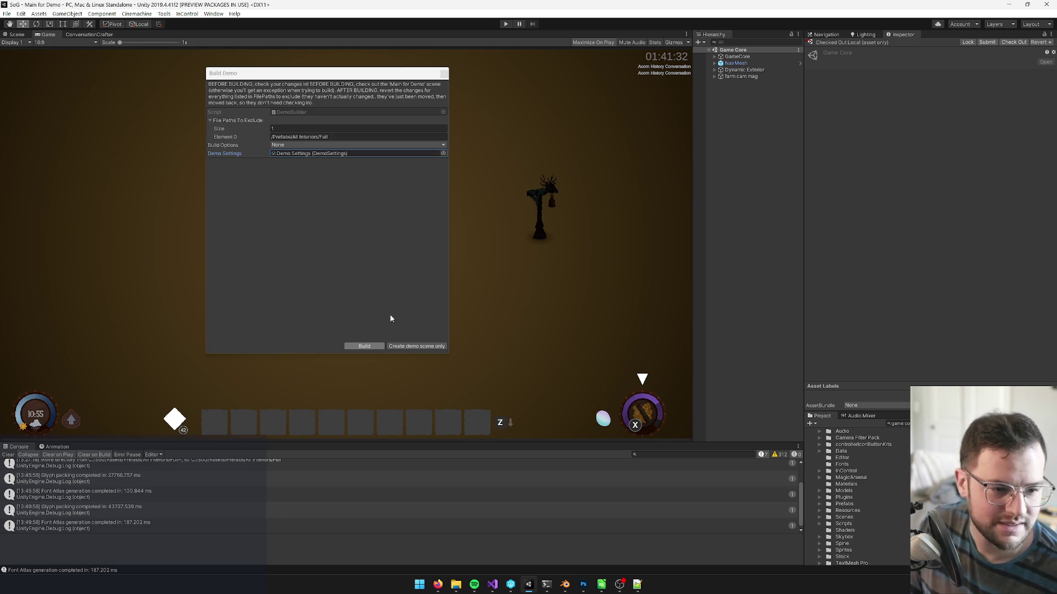
# Wait for the demo build to start its first scene, StudioLogo, checking the Firefox taskbar previews meanwhile.
pyautogui.moveTo(437, 585)
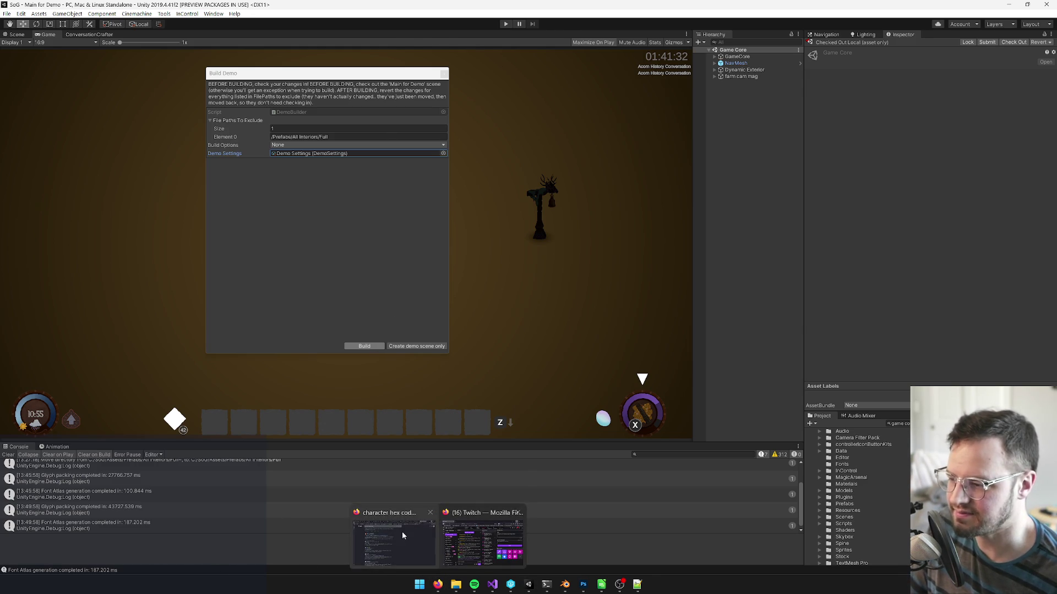
pyautogui.moveTo(402, 532)
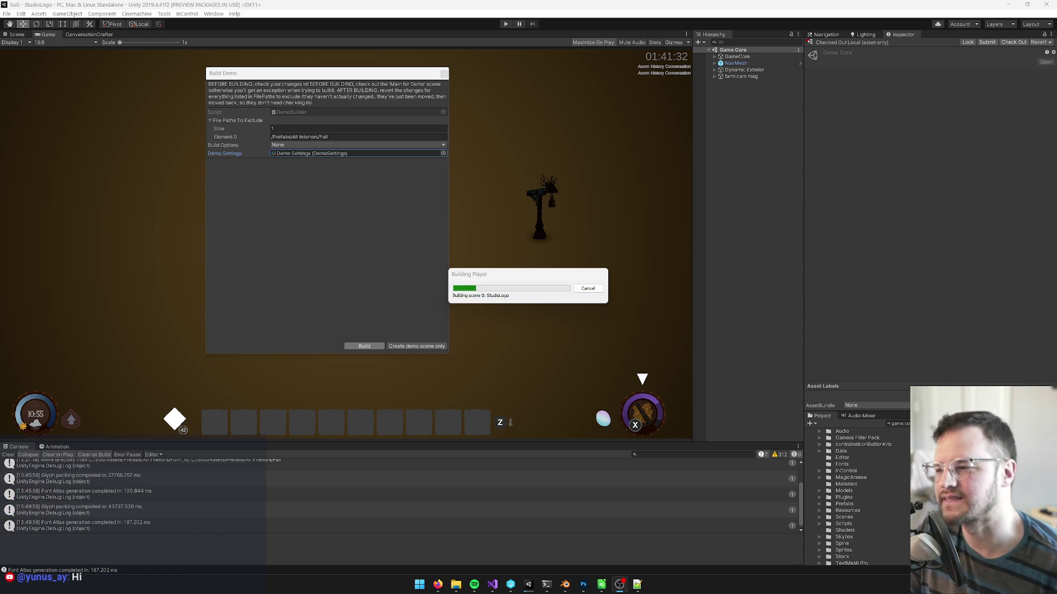
pyautogui.moveTo(437, 585)
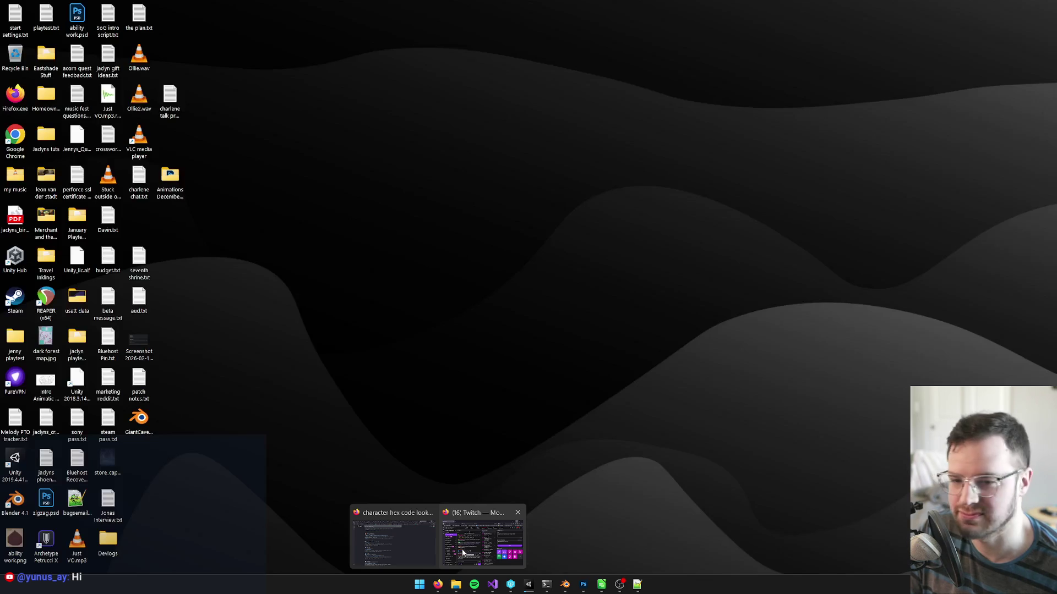
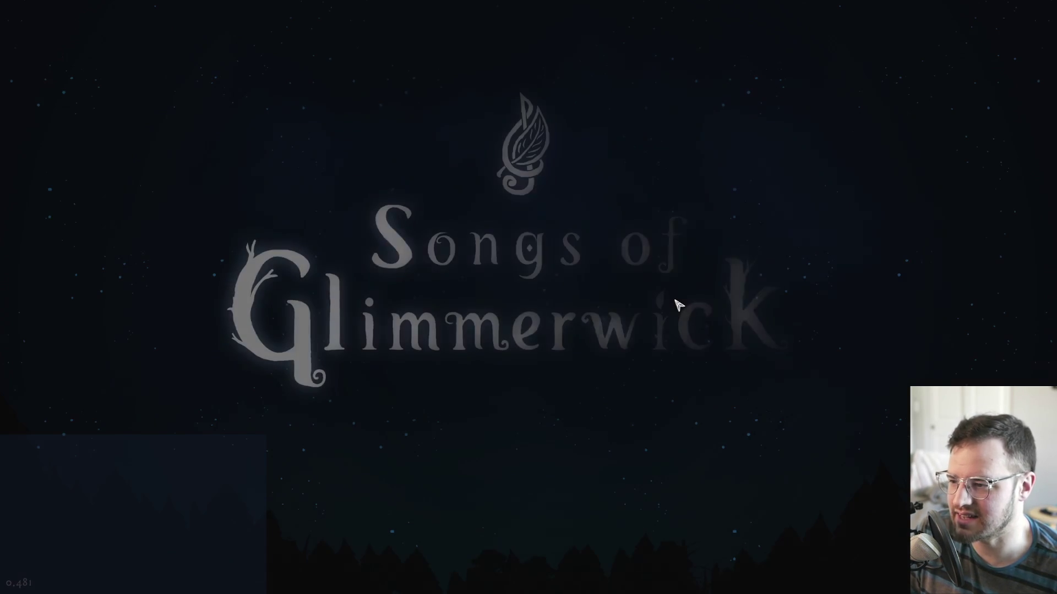
# Dismiss the Press Any Key prompt and open Options from the main menu.
pyautogui.click(722, 420)
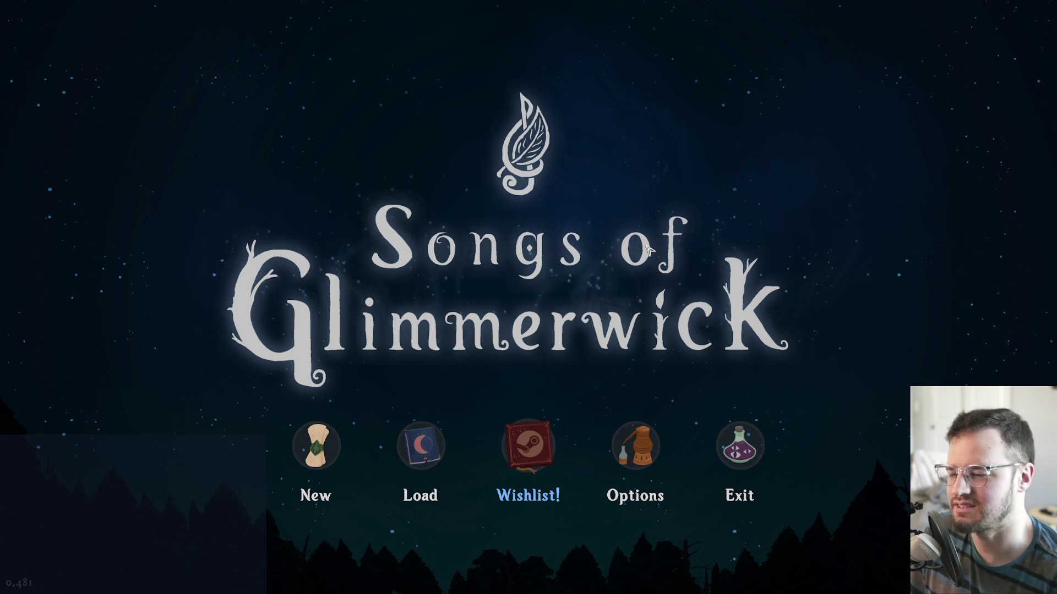
pyautogui.click(636, 446)
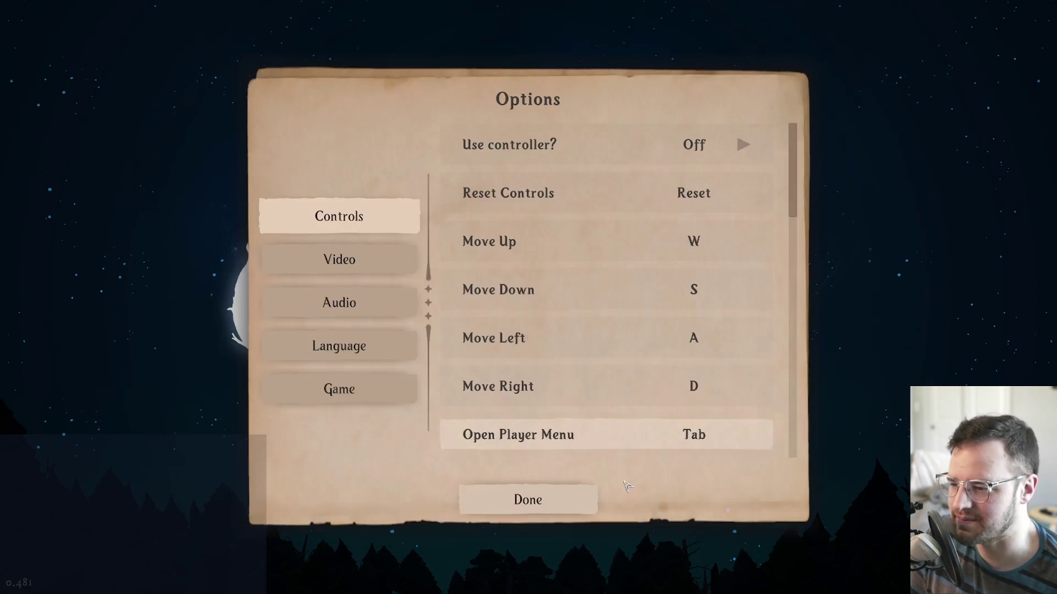
# Set the game language to Chinese on the Language page and close Options.
pyautogui.click(352, 340)
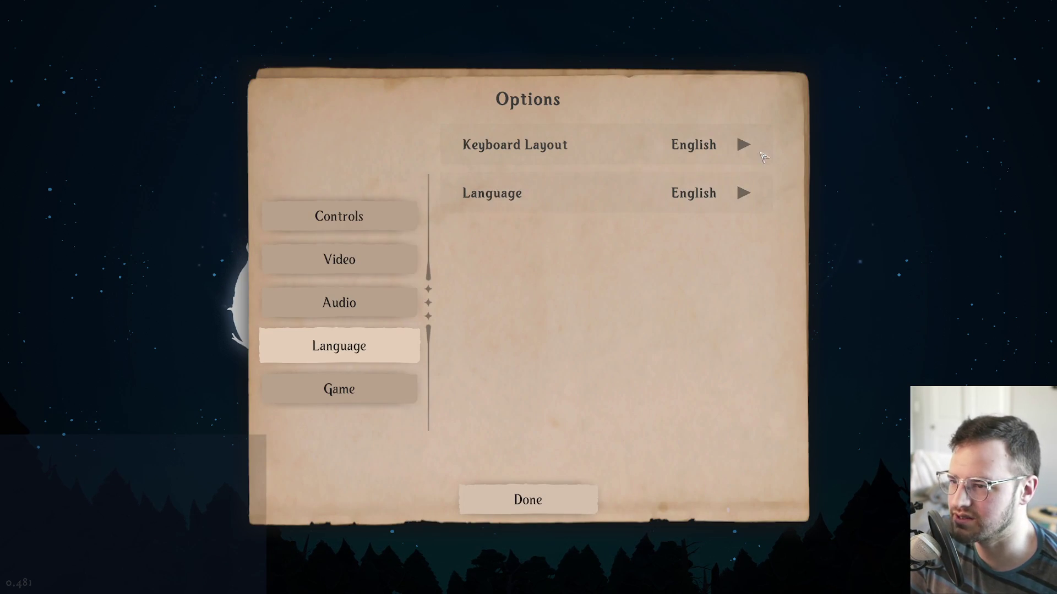
pyautogui.click(744, 193)
pyautogui.click(744, 193)
pyautogui.click(744, 194)
pyautogui.click(527, 499)
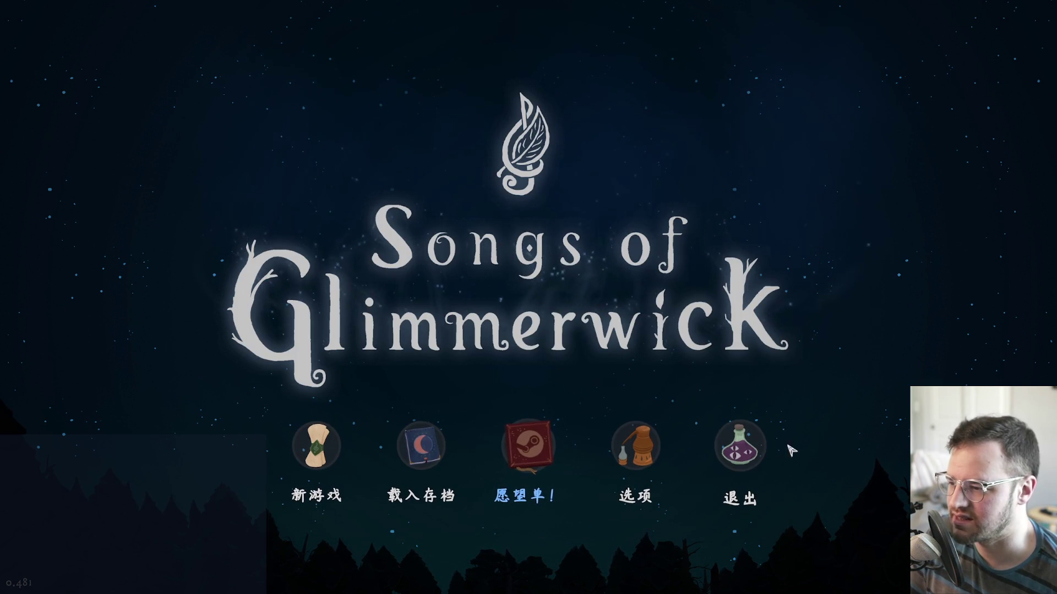
# Cancel new-game character naming and load the End Demo autosave instead.
pyautogui.click(341, 462)
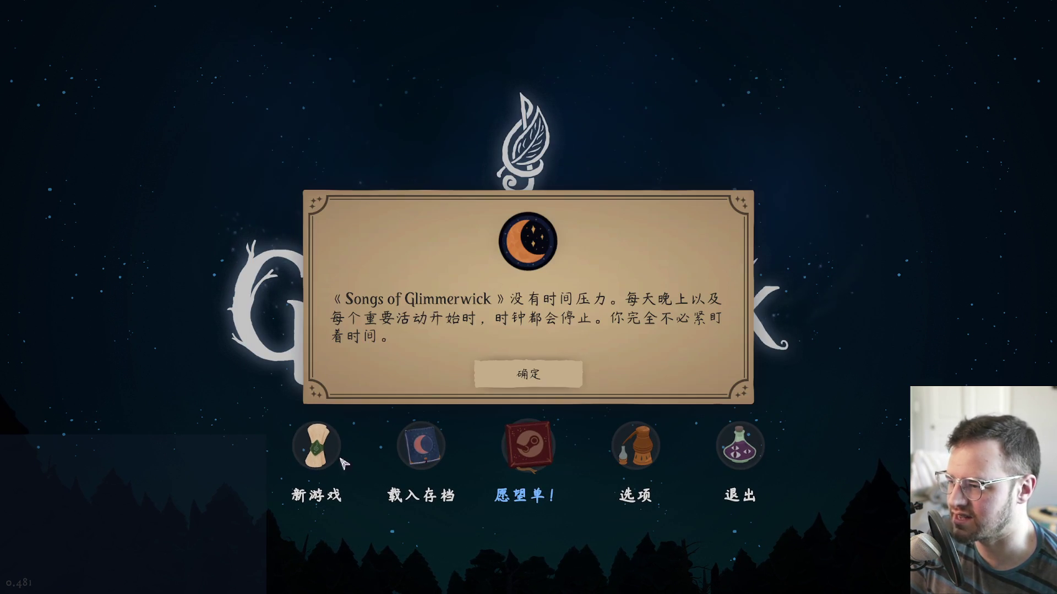
pyautogui.click(559, 385)
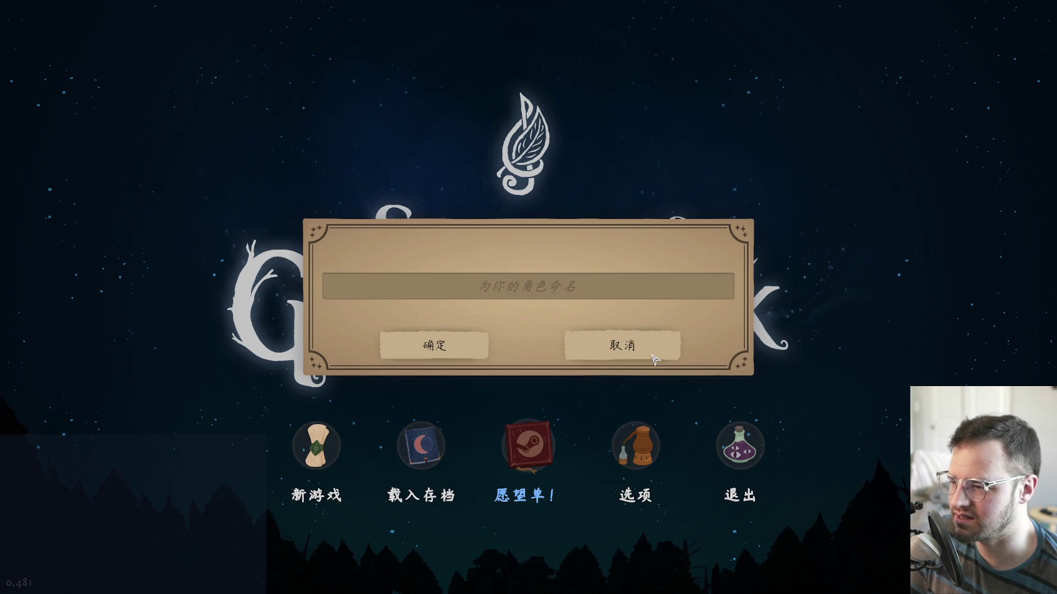
pyautogui.click(622, 346)
pyautogui.click(429, 451)
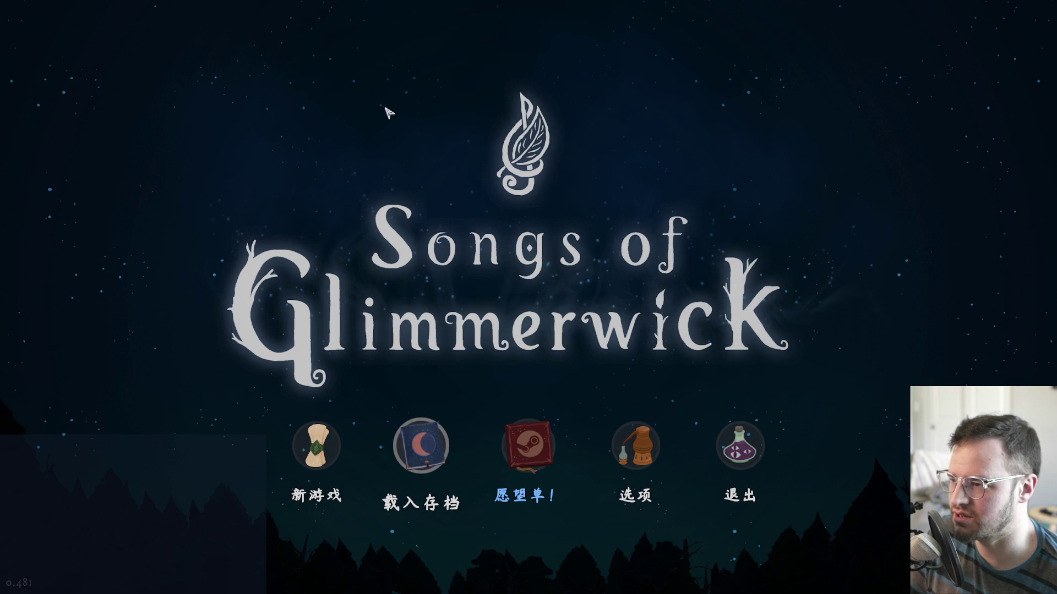
pyautogui.click(479, 250)
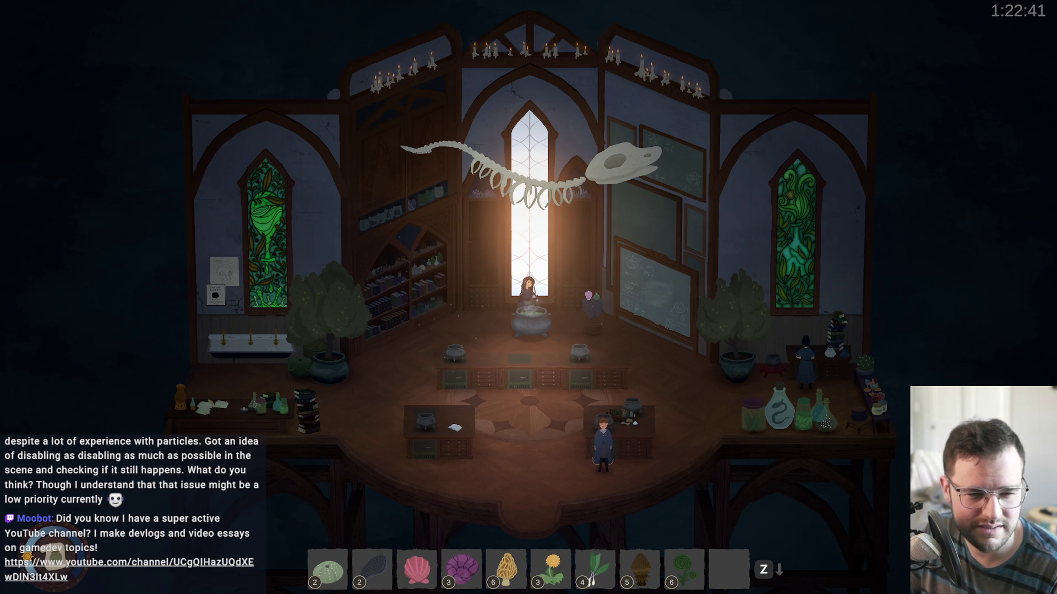
# Walk to the centre aisle and view the songs 石之旋律 and 翻耕之歌 in the inventory.
pyautogui.press('e')
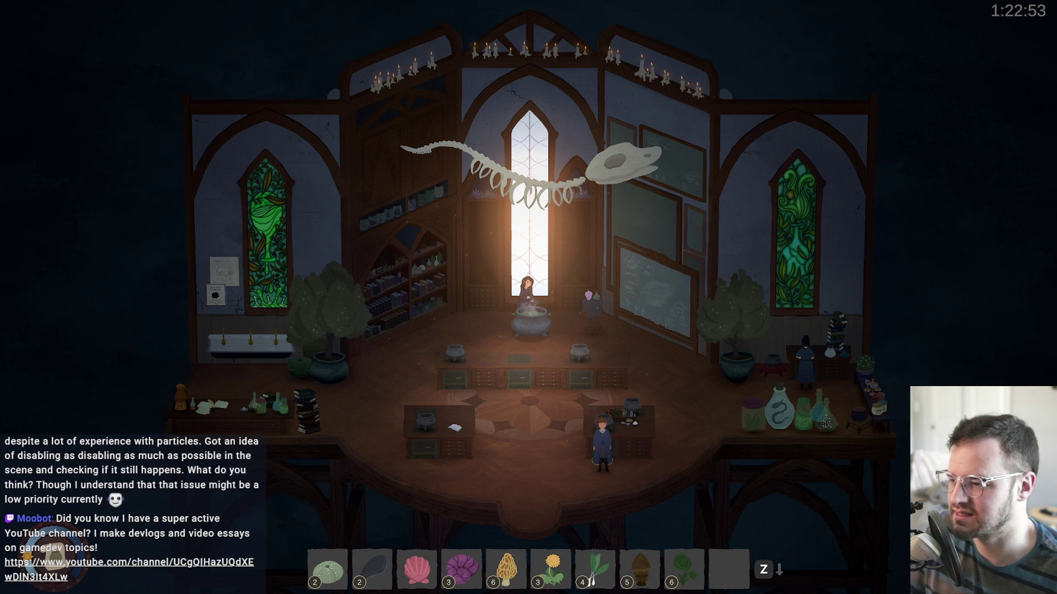
pyautogui.press('a')
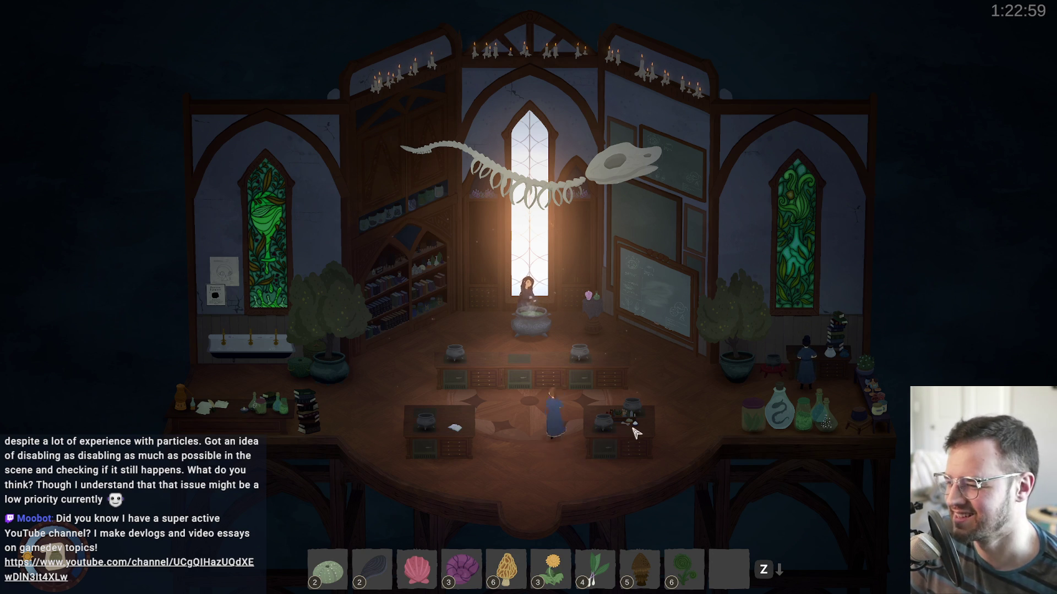
pyautogui.press('i')
pyautogui.click(233, 275)
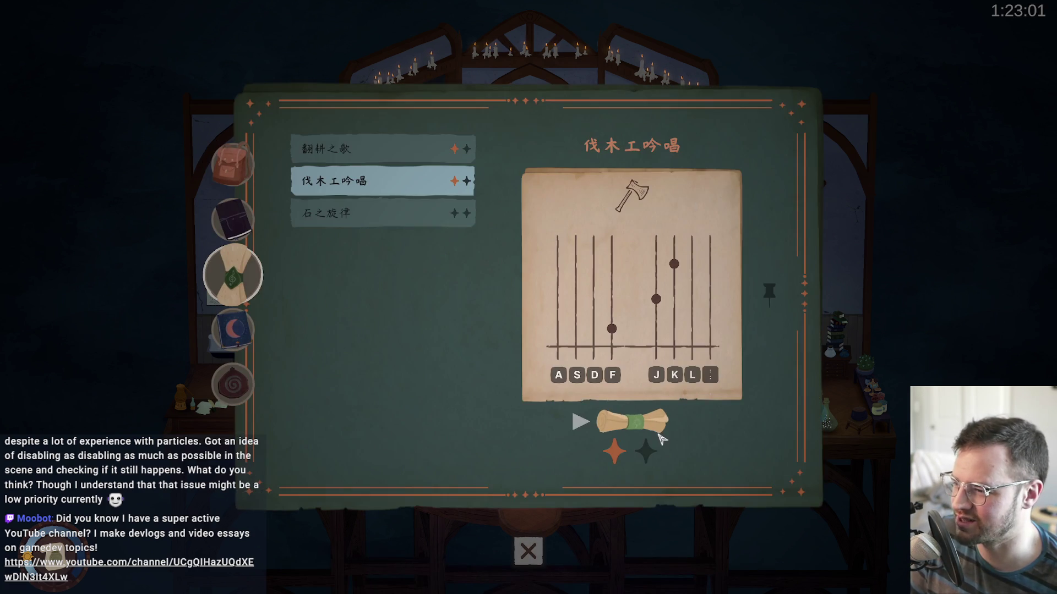
pyautogui.click(400, 213)
pyautogui.click(366, 150)
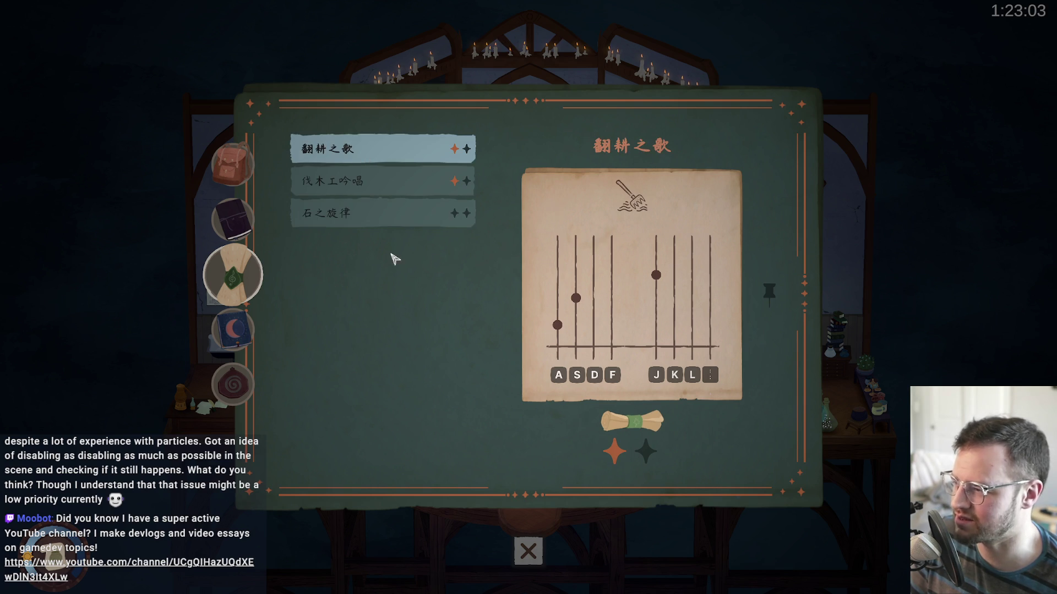
# Look over the quest journal, then bring up the pause menu.
pyautogui.click(234, 215)
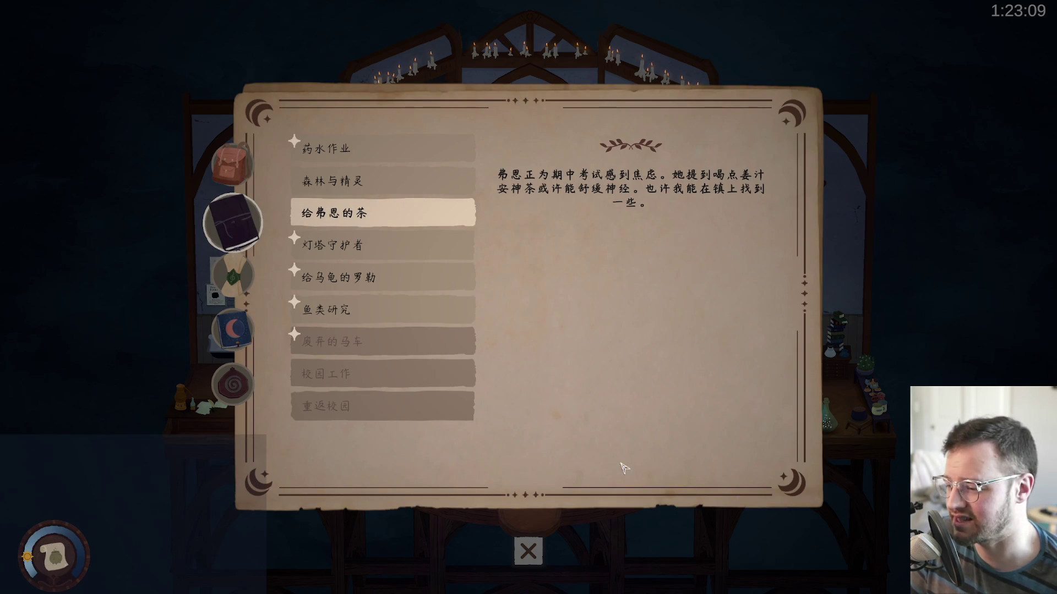
pyautogui.click(542, 545)
pyautogui.press('Escape')
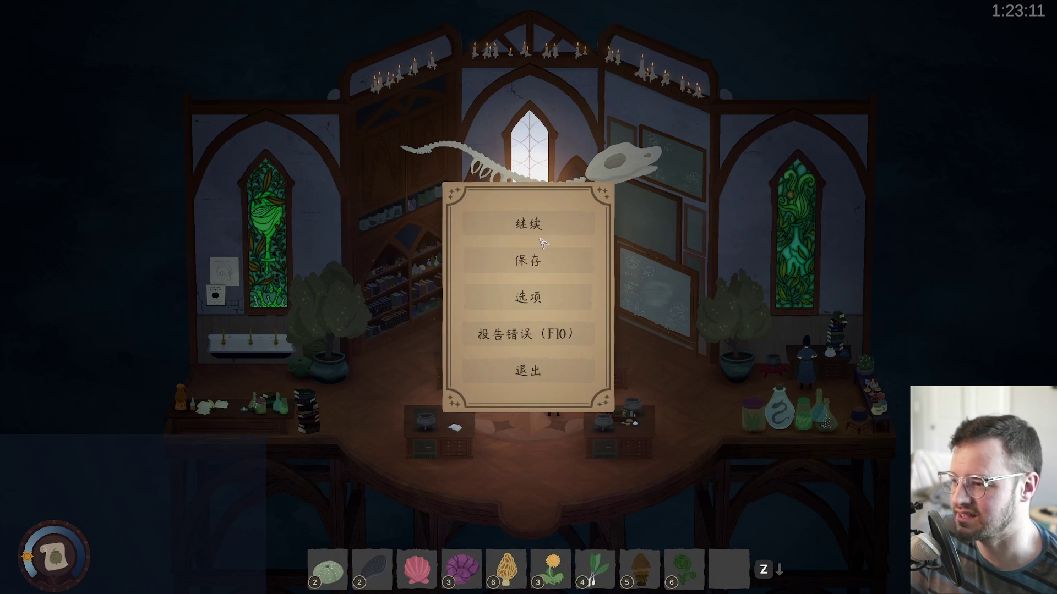
# Reopen the pause menu, glance at Options and the quest journal, then pause again.
pyautogui.click(542, 234)
pyautogui.press('Escape')
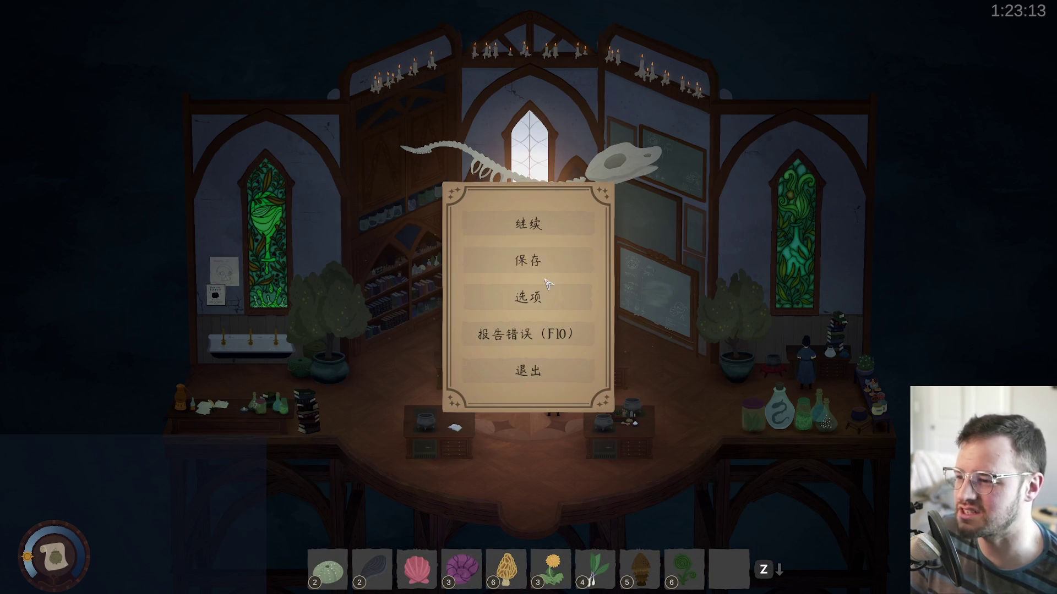
pyautogui.click(494, 306)
pyautogui.click(495, 498)
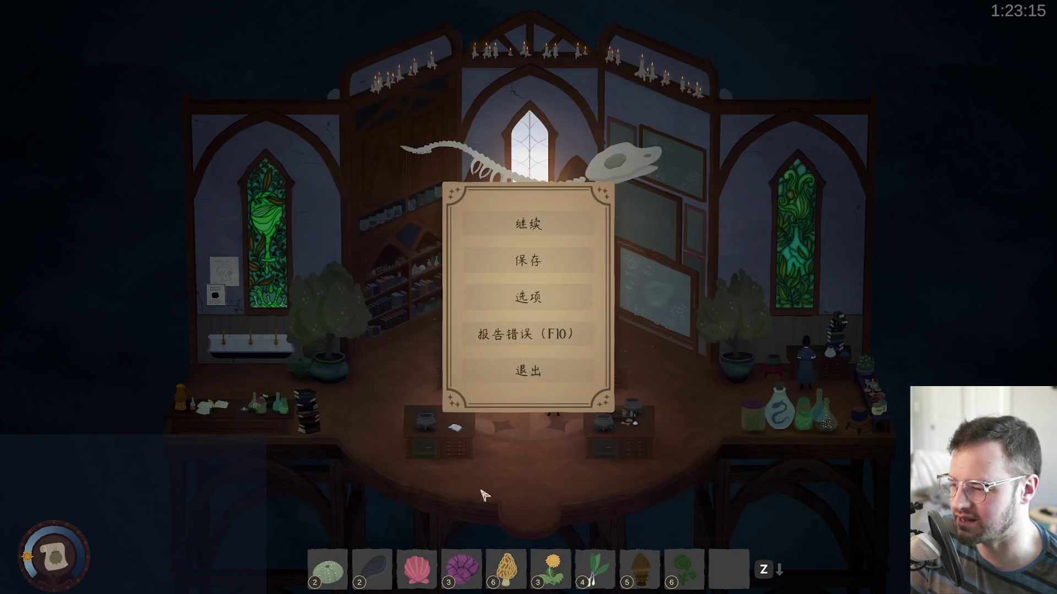
pyautogui.click(531, 216)
pyautogui.click(520, 352)
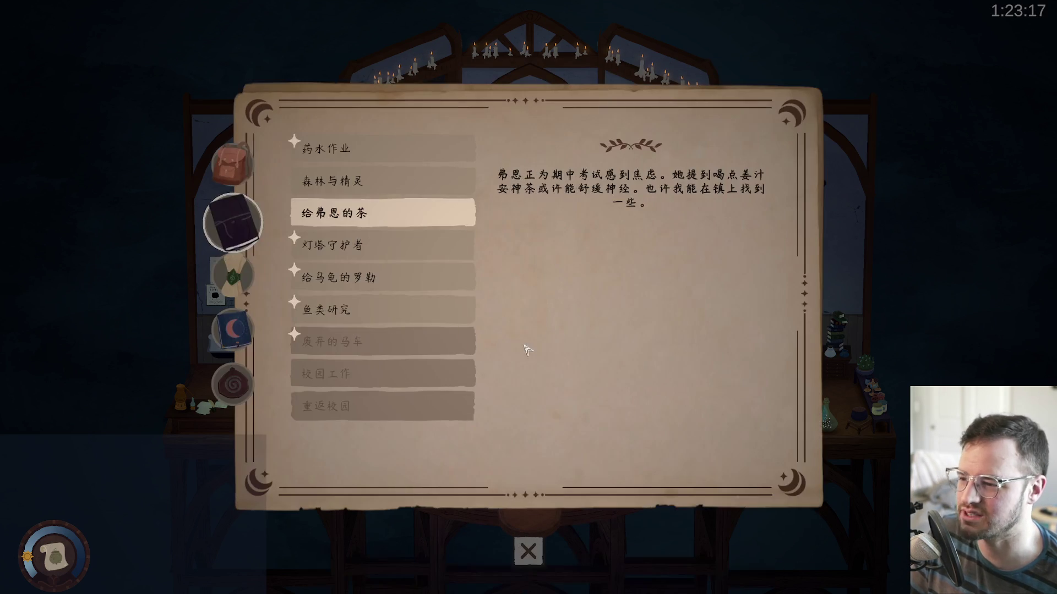
pyautogui.press('Escape')
pyautogui.press('Escape')
# Switch the game language to Japanese (日本語) in Options and close them.
pyautogui.click(526, 298)
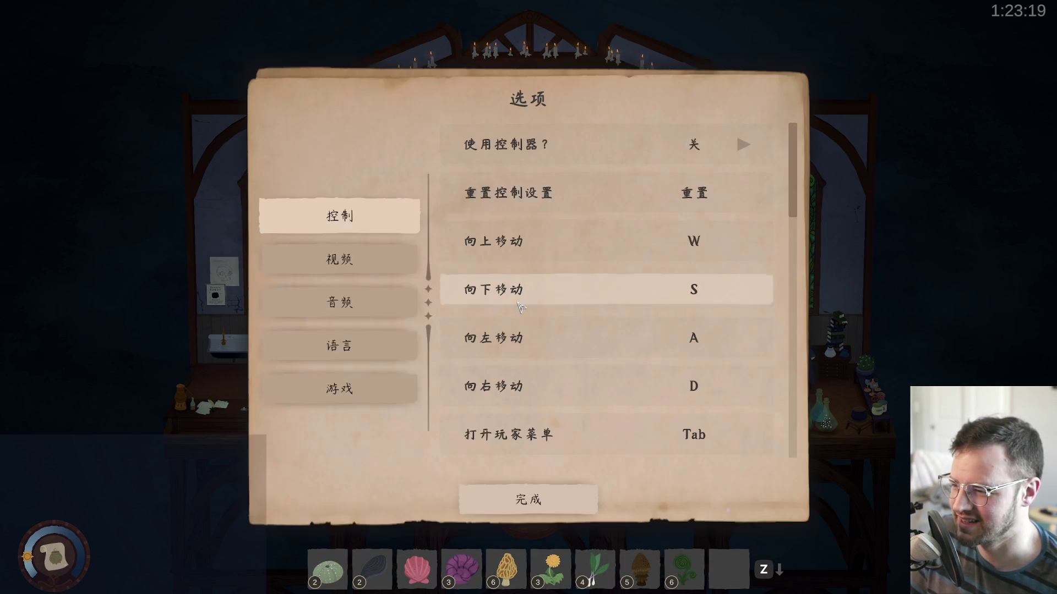
pyautogui.click(743, 193)
pyautogui.click(743, 193)
pyautogui.click(744, 192)
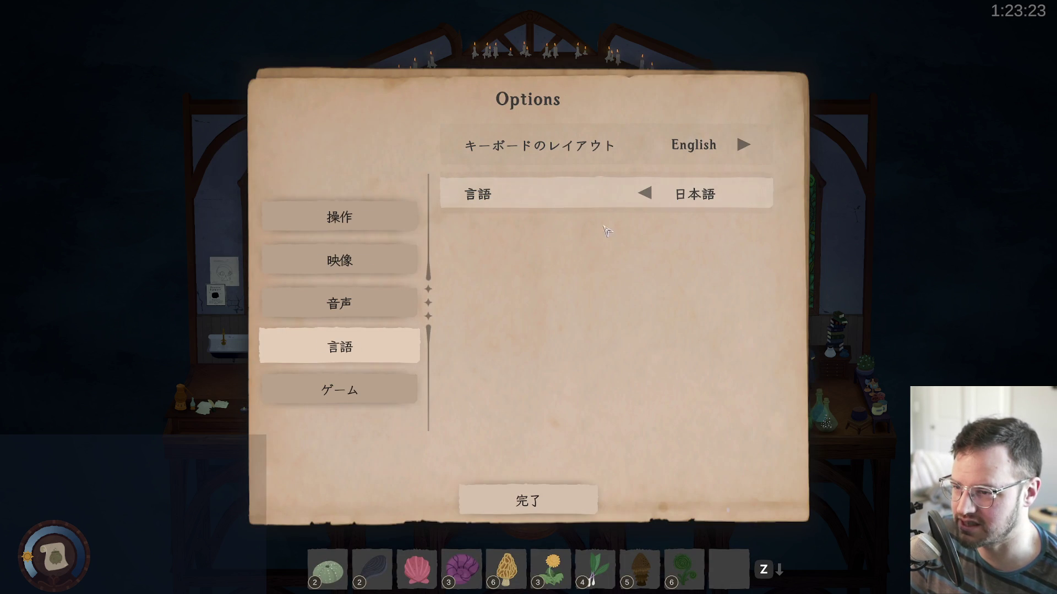
pyautogui.click(522, 502)
# Check the quest journal now shown in Japanese and resume play.
pyautogui.click(557, 231)
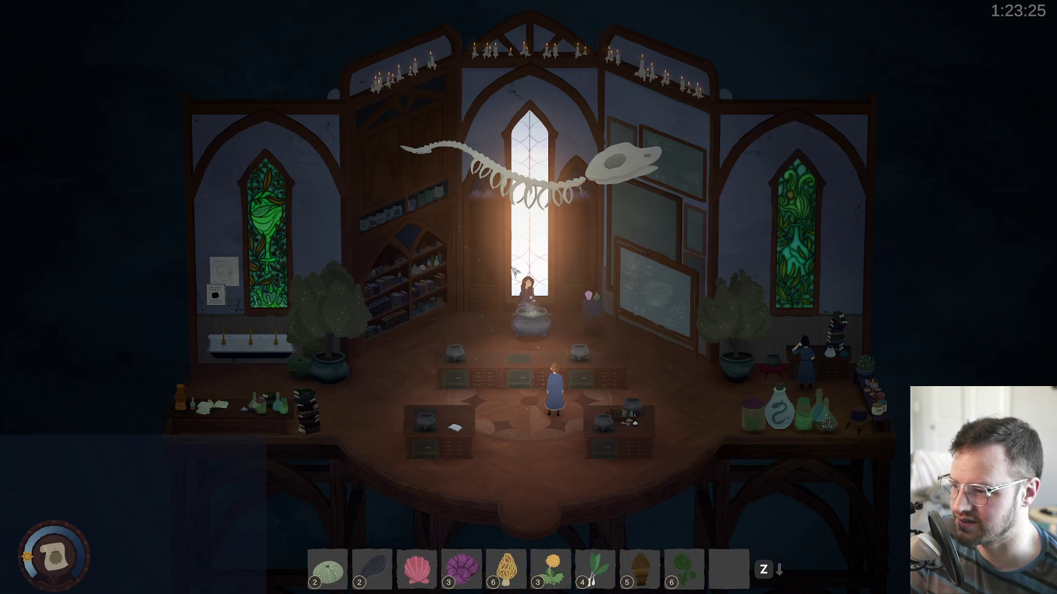
pyautogui.press('j')
pyautogui.press('Escape')
pyautogui.press('Escape')
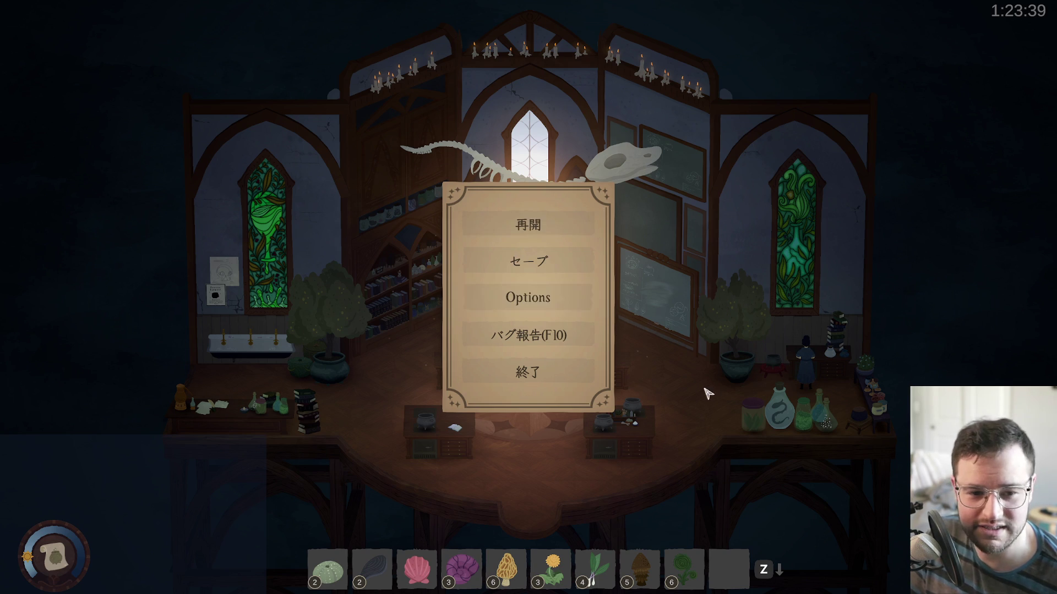
pyautogui.click(578, 227)
pyautogui.press('j')
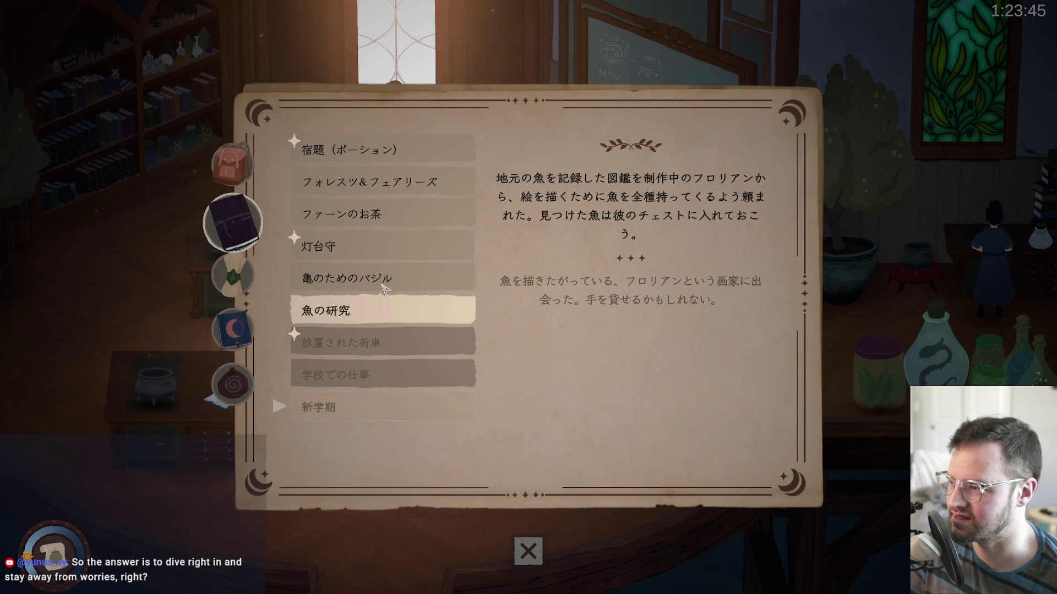
pyautogui.click(371, 151)
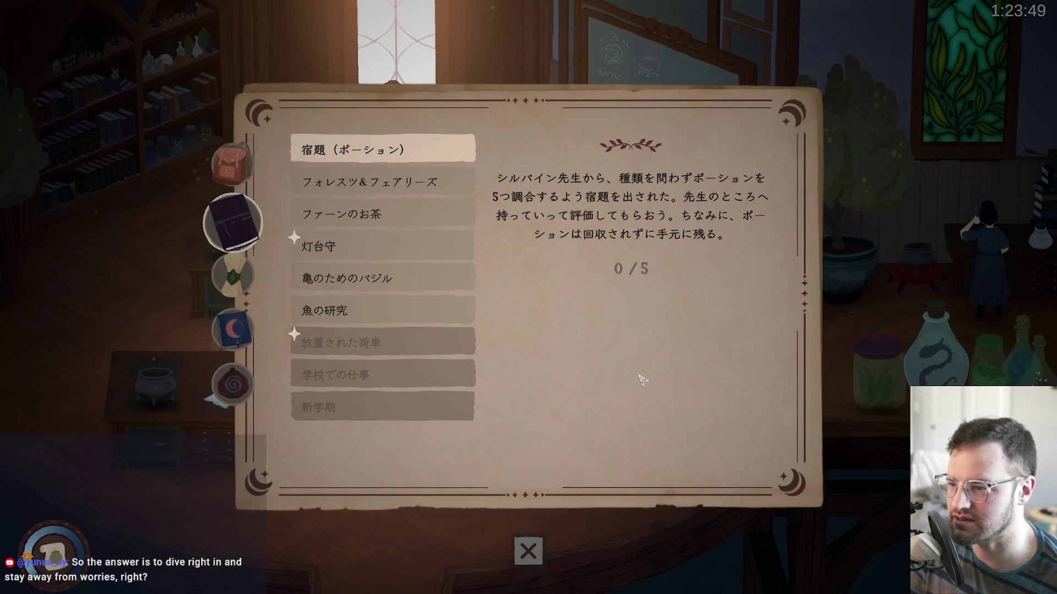
pyautogui.click(418, 183)
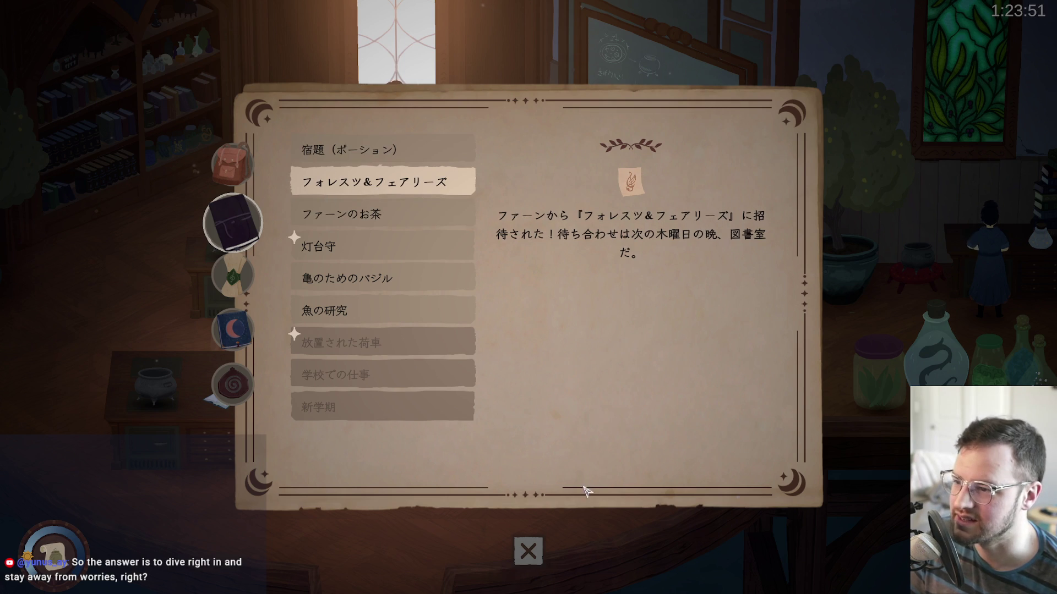
pyautogui.click(532, 558)
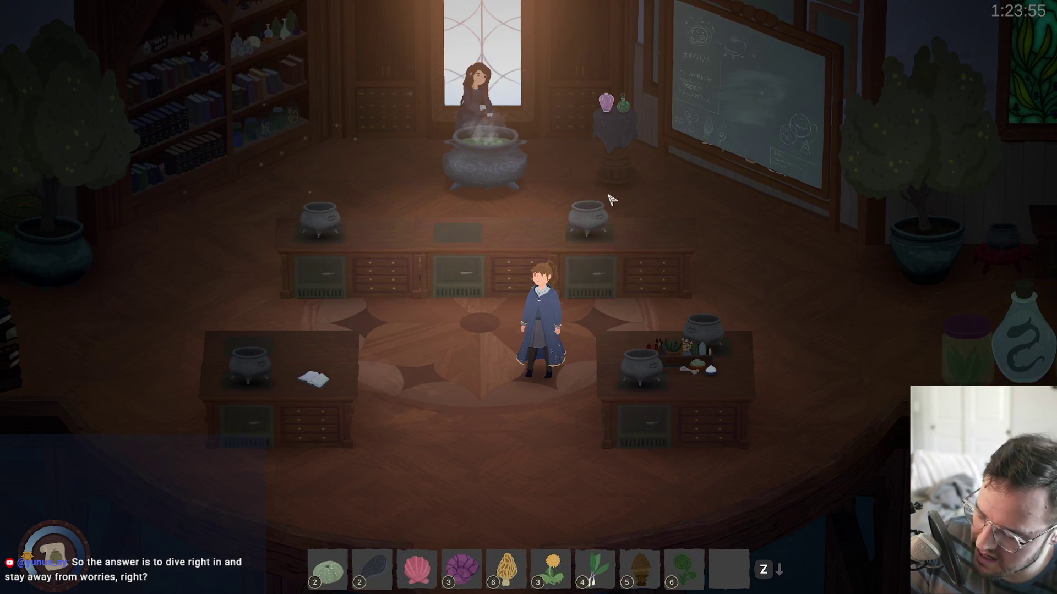
pyautogui.hotkey('alt', 'Tab')
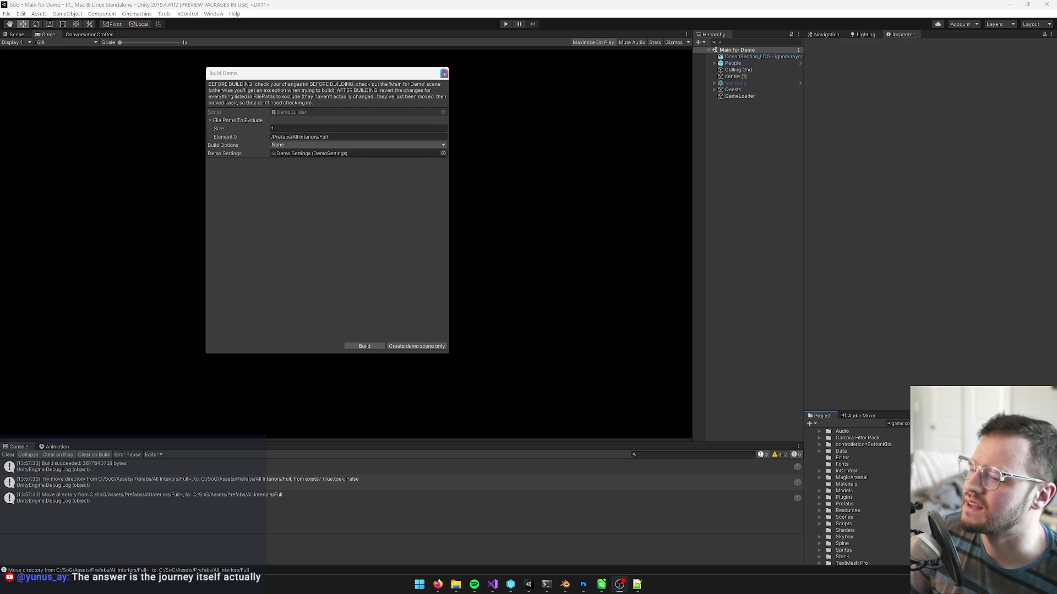
# Close the Build Demo settings window and minimize the Chrome browser.
pyautogui.click(444, 73)
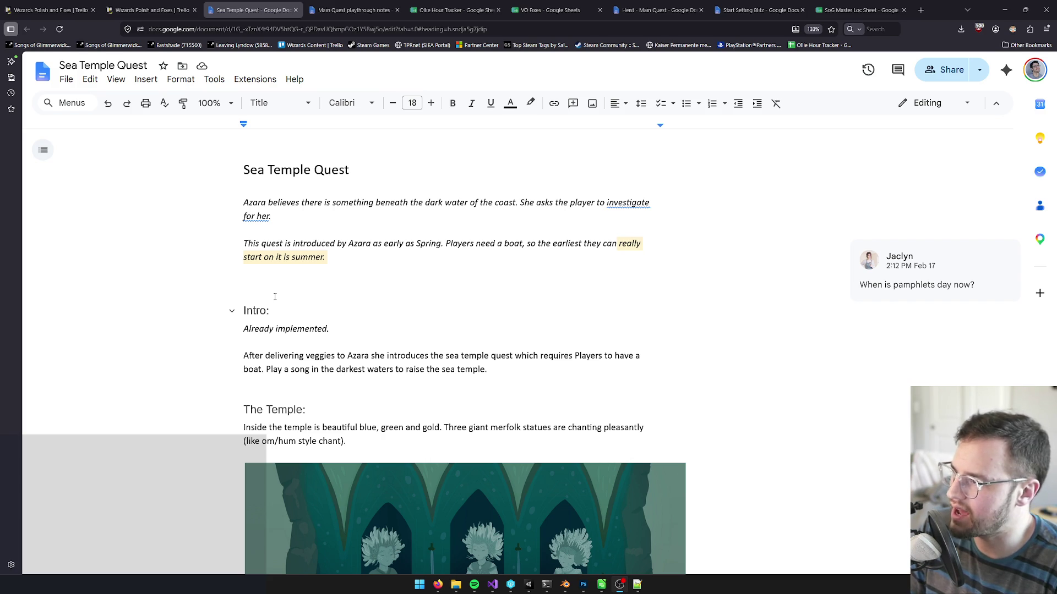
pyautogui.click(1009, 8)
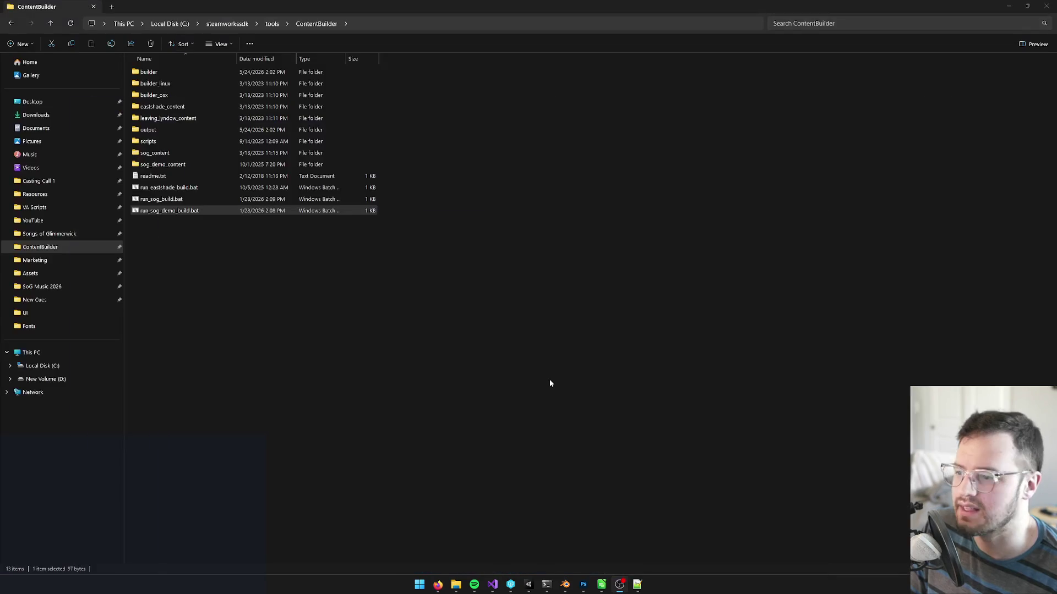
# Search the Project for 'LIGHT' to review the Lighthouse Keeper Azara_Atlas, then switch to P4V's workspace tree.
pyautogui.click(528, 584)
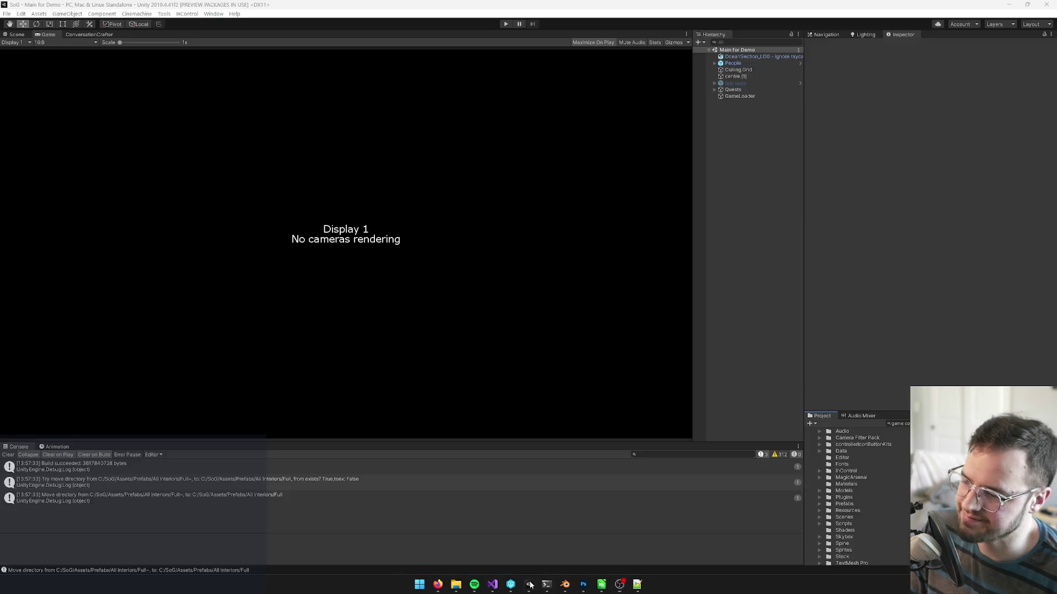
pyautogui.click(903, 423)
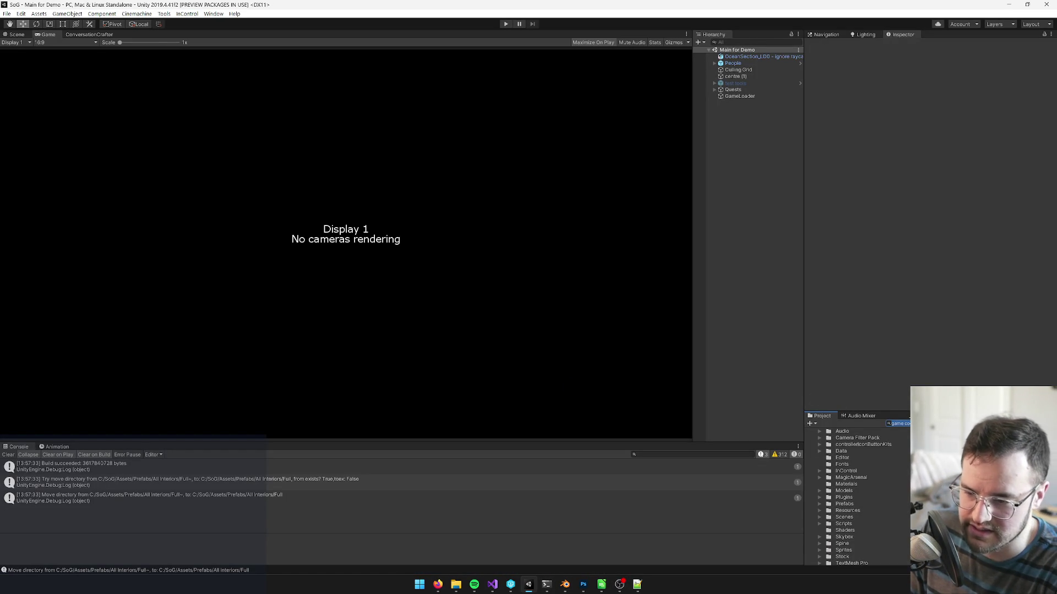
pyautogui.write('LIGHTho')
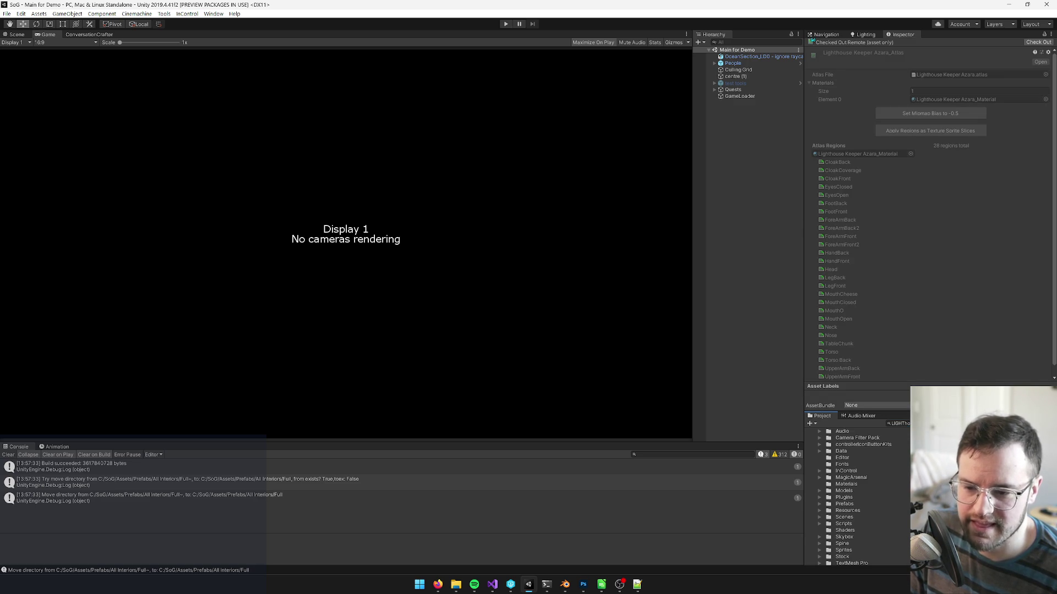
pyautogui.press('Up')
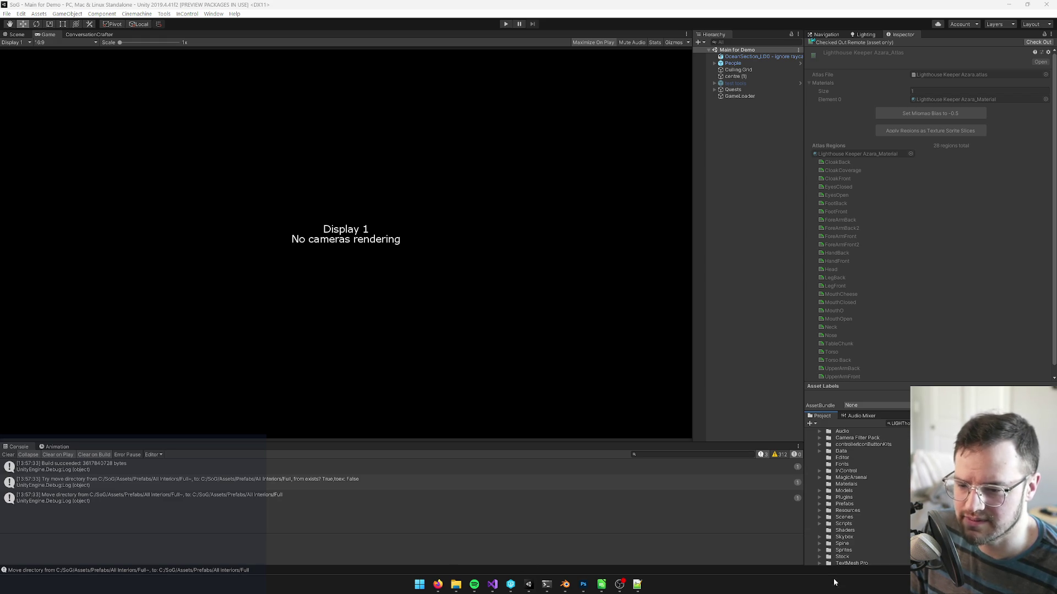
pyautogui.click(511, 584)
pyautogui.click(142, 138)
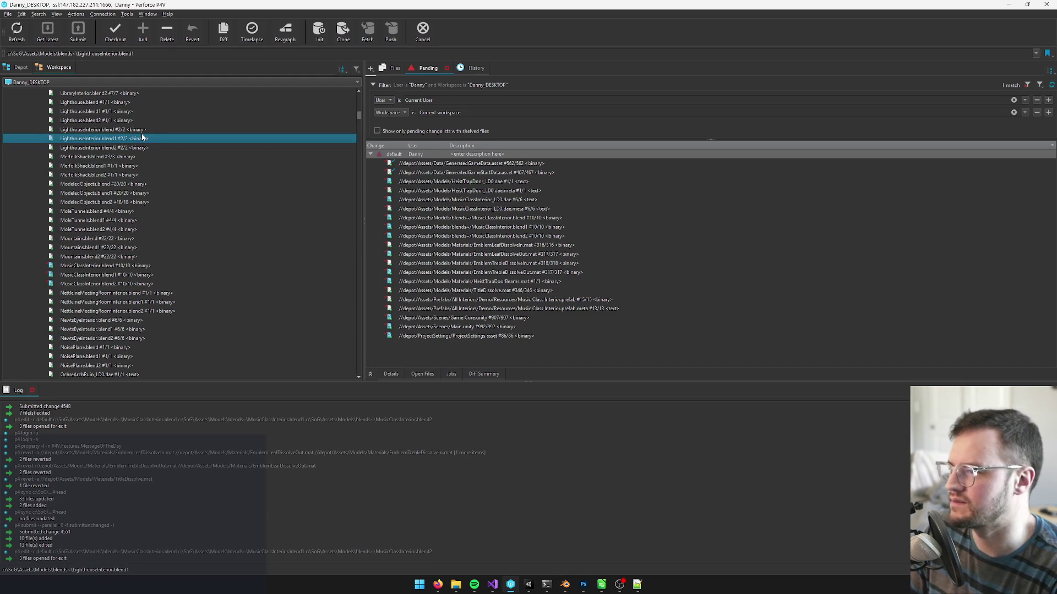
# Type 'spine' and expand Spine Output > Misaki December 2026 down to the Lighthouse Keeper Azara folder.
pyautogui.write('spine')
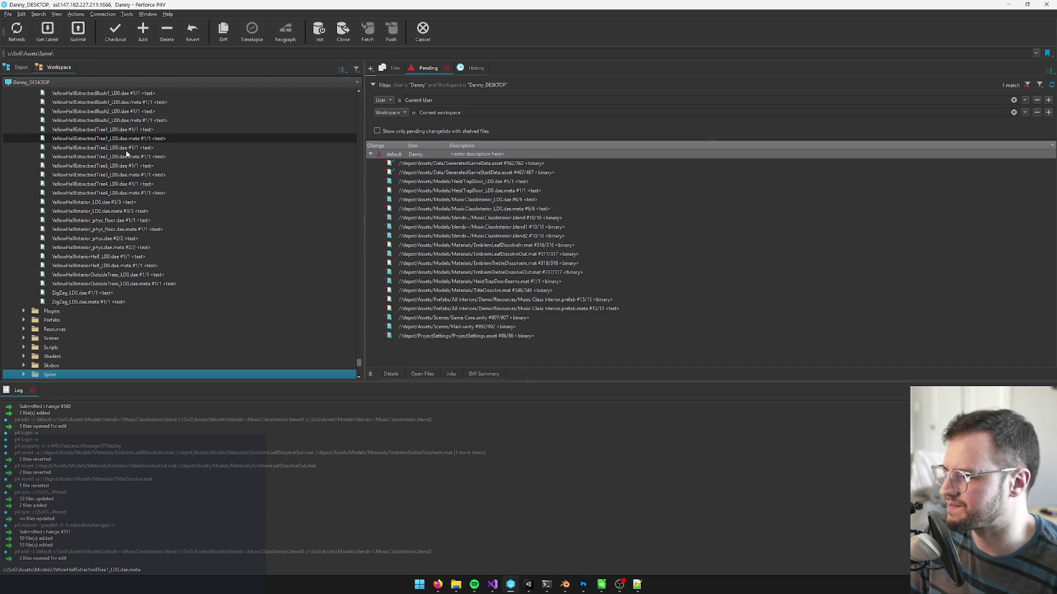
pyautogui.press('Right')
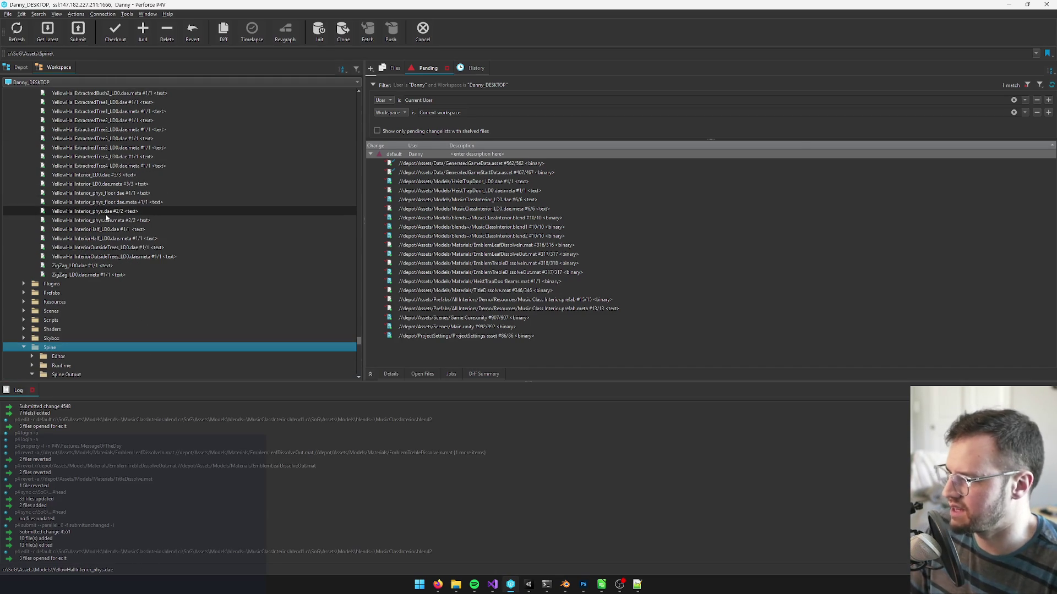
pyautogui.press('Down')
pyautogui.press('Down')
pyautogui.press('Down')
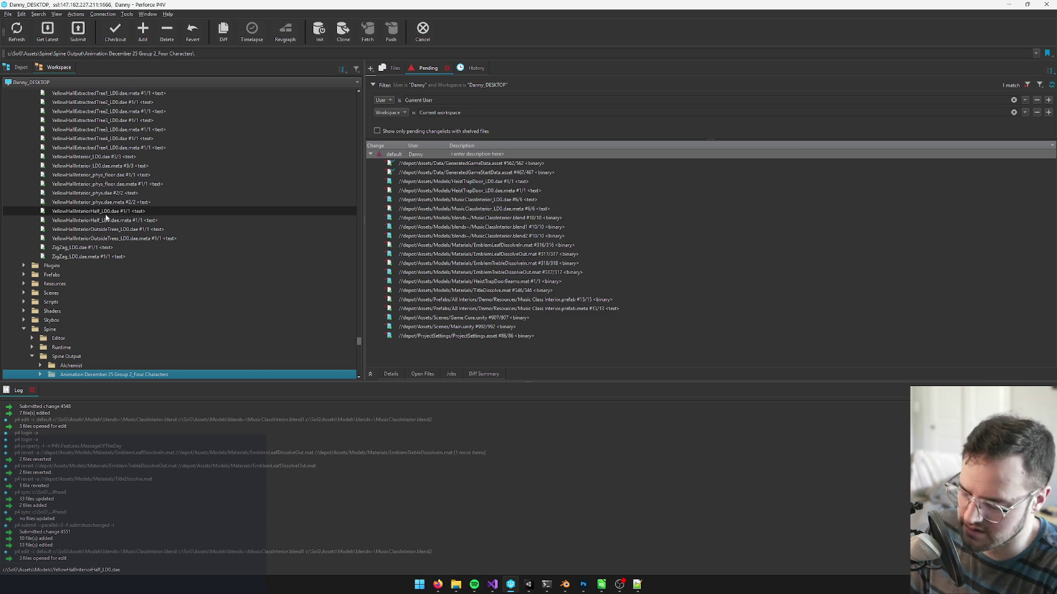
pyautogui.press('Down')
pyautogui.press('Down')
pyautogui.press('Down')
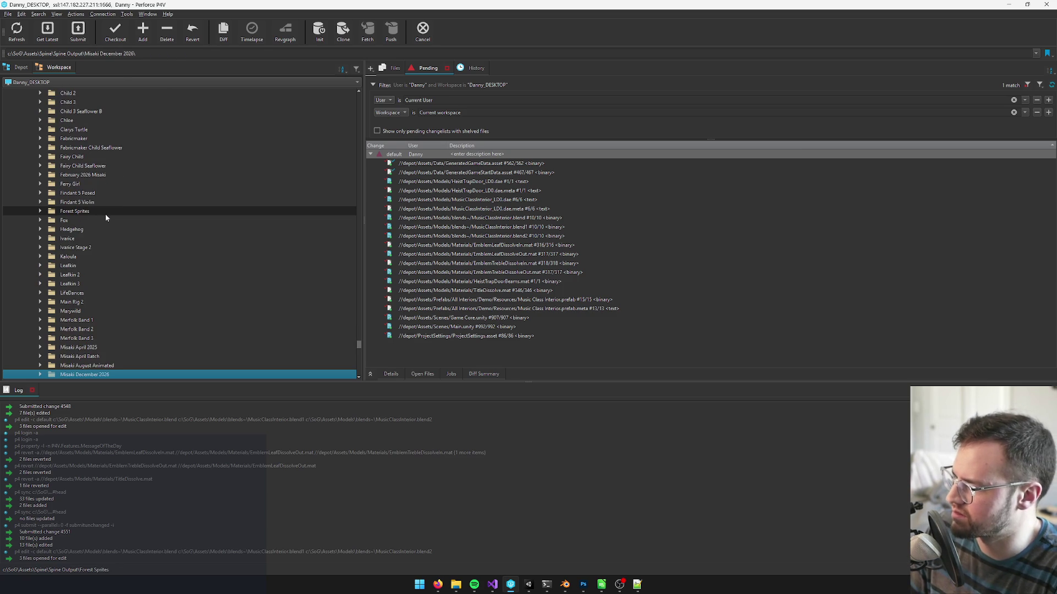
pyautogui.press('Right')
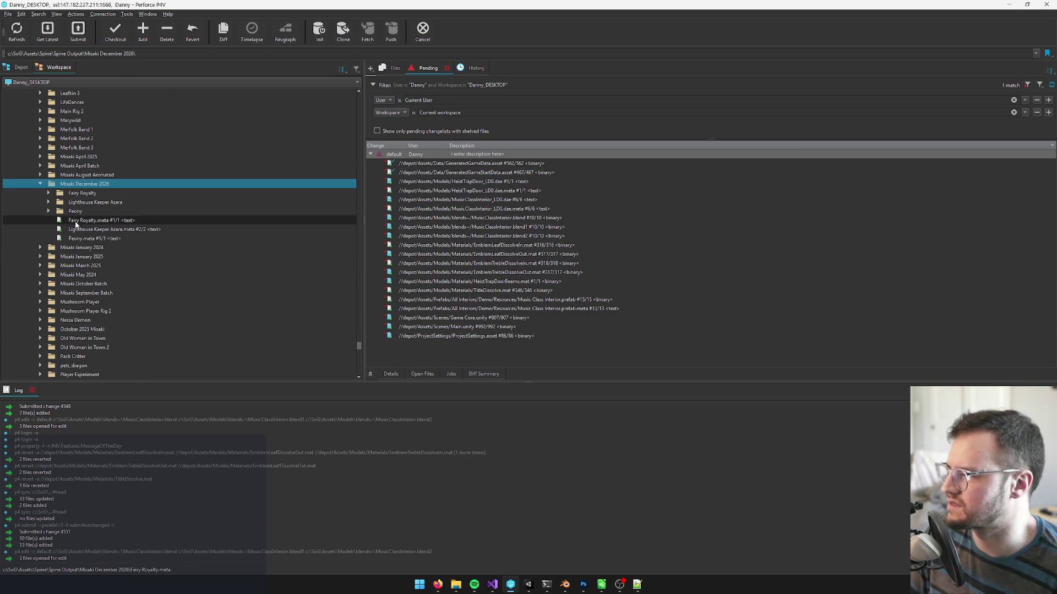
pyautogui.click(48, 202)
pyautogui.click(114, 205)
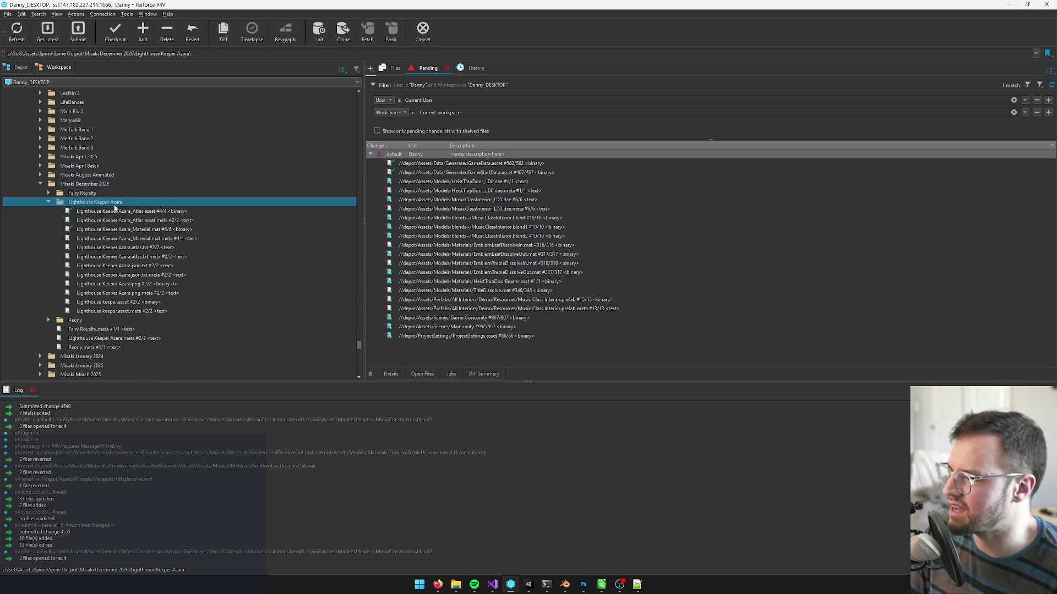
# Inspect the Azara_Atlas.asset file, then reselect the Lighthouse Keeper Azara folder and open its context menu.
pyautogui.click(88, 186)
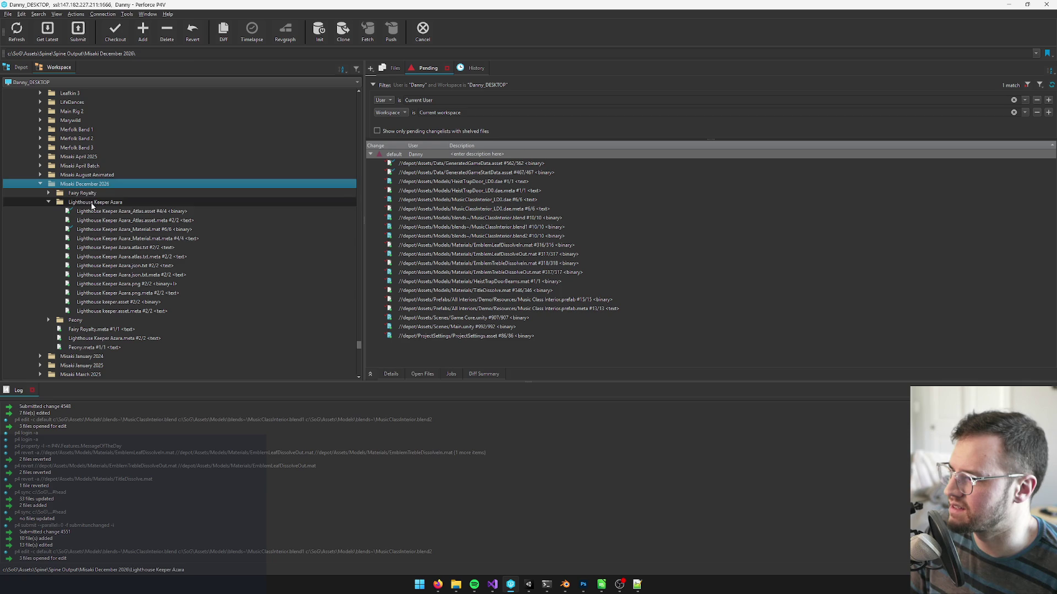
pyautogui.click(79, 203)
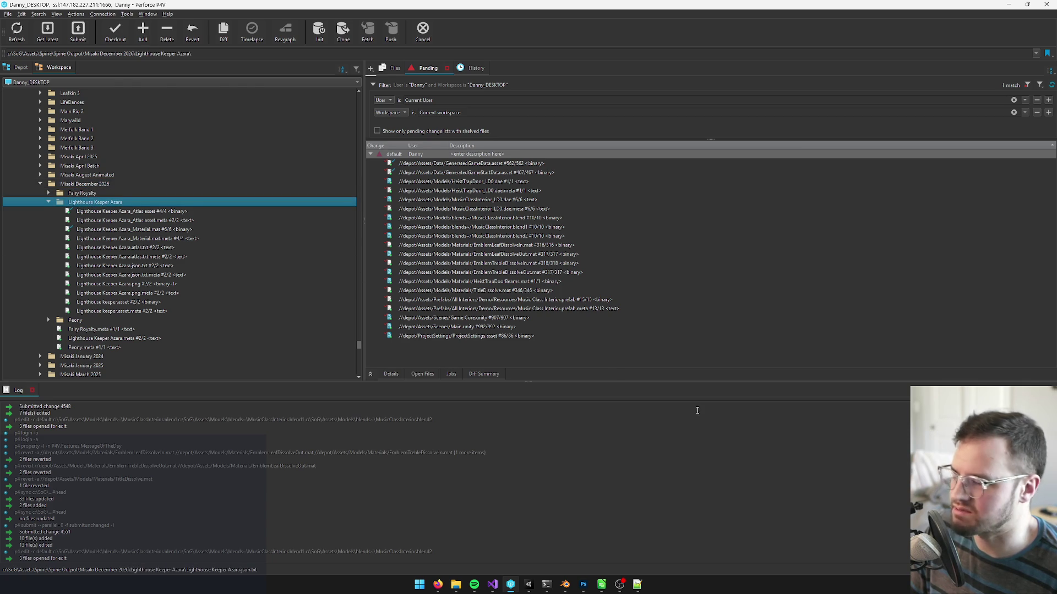
pyautogui.press('super+n')
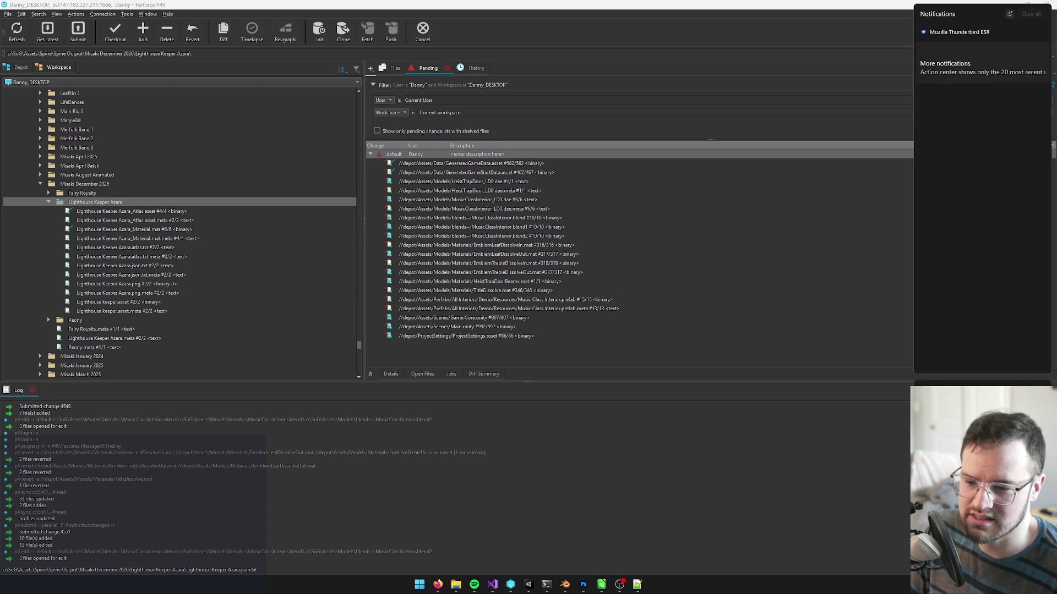
pyautogui.click(130, 213)
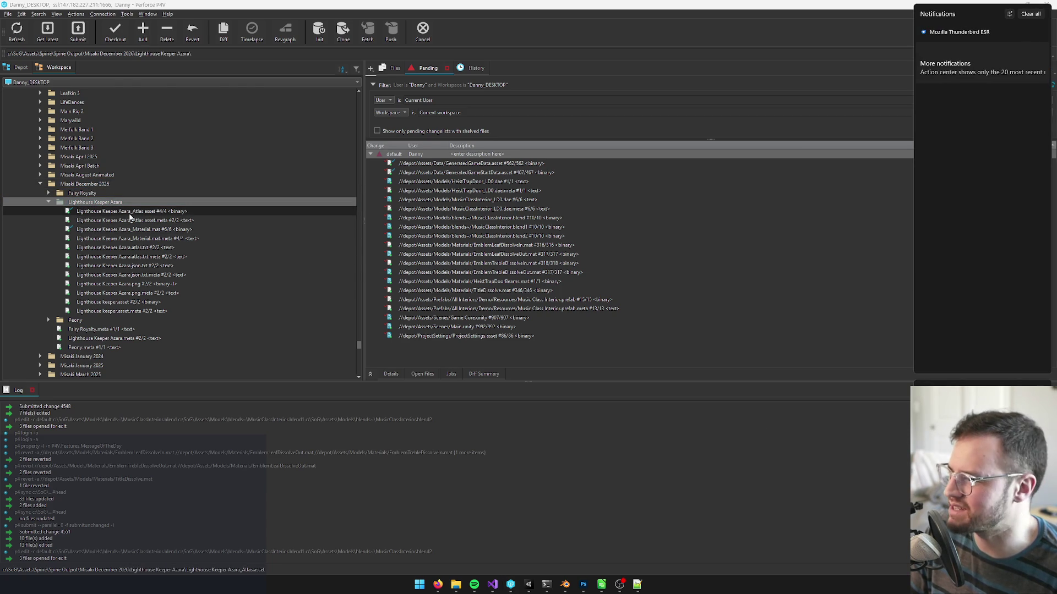
pyautogui.click(90, 185)
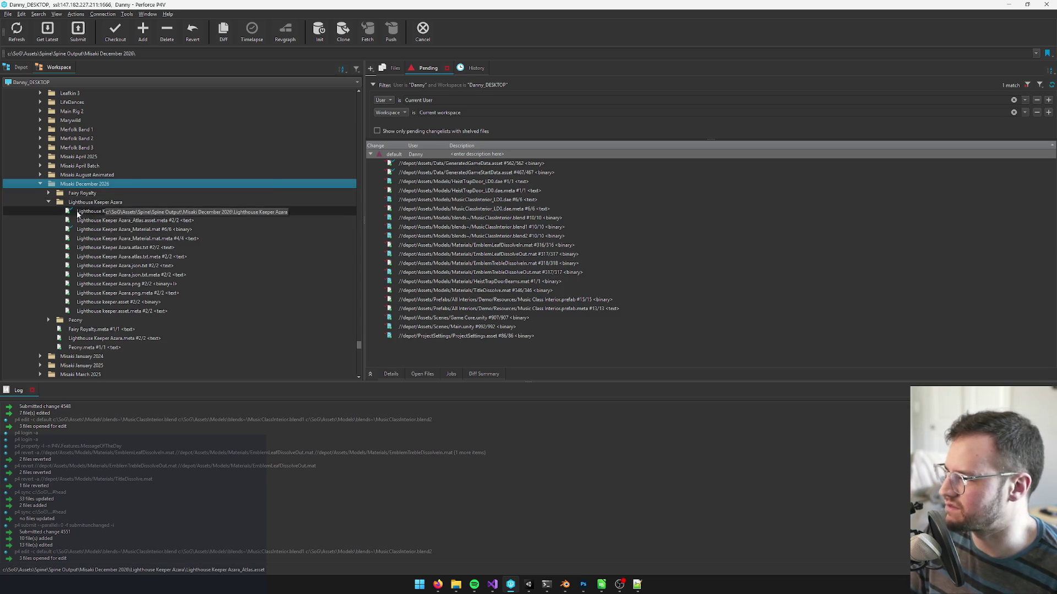
pyautogui.moveTo(70, 211)
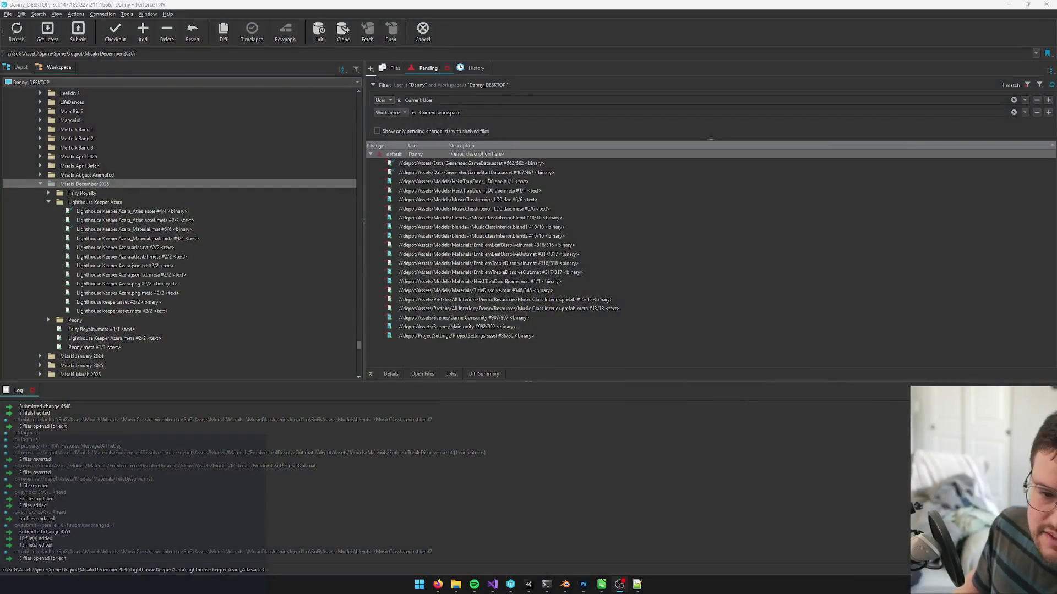
pyautogui.click(70, 186)
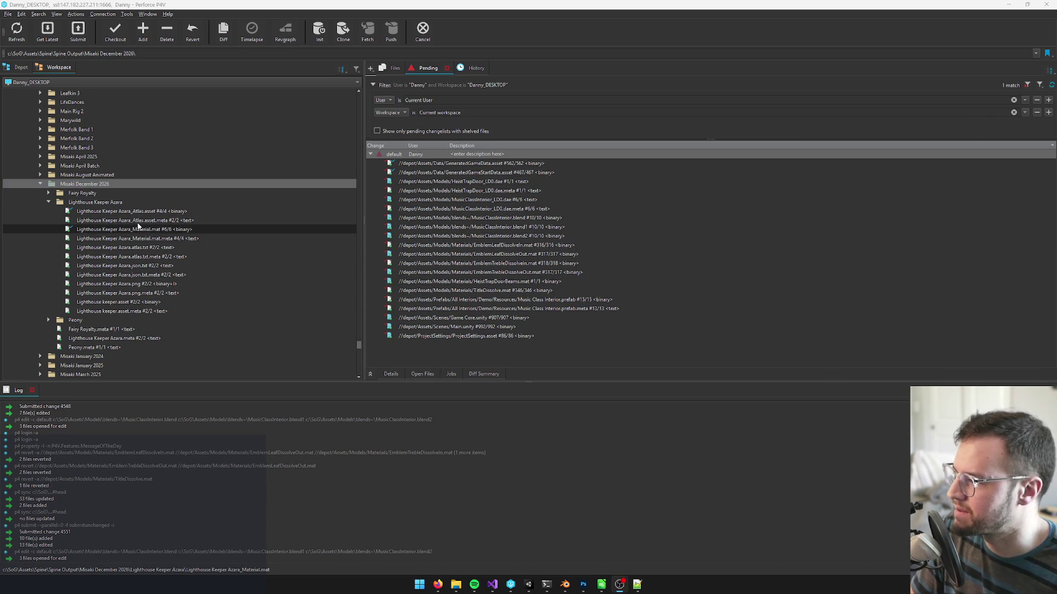
pyautogui.click(101, 203)
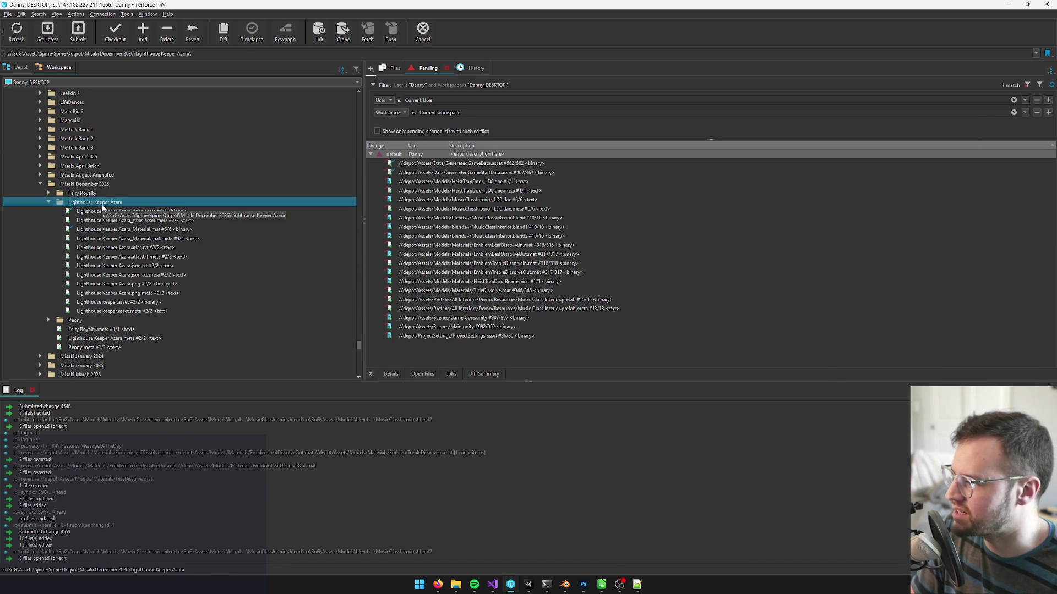
pyautogui.rightClick(113, 206)
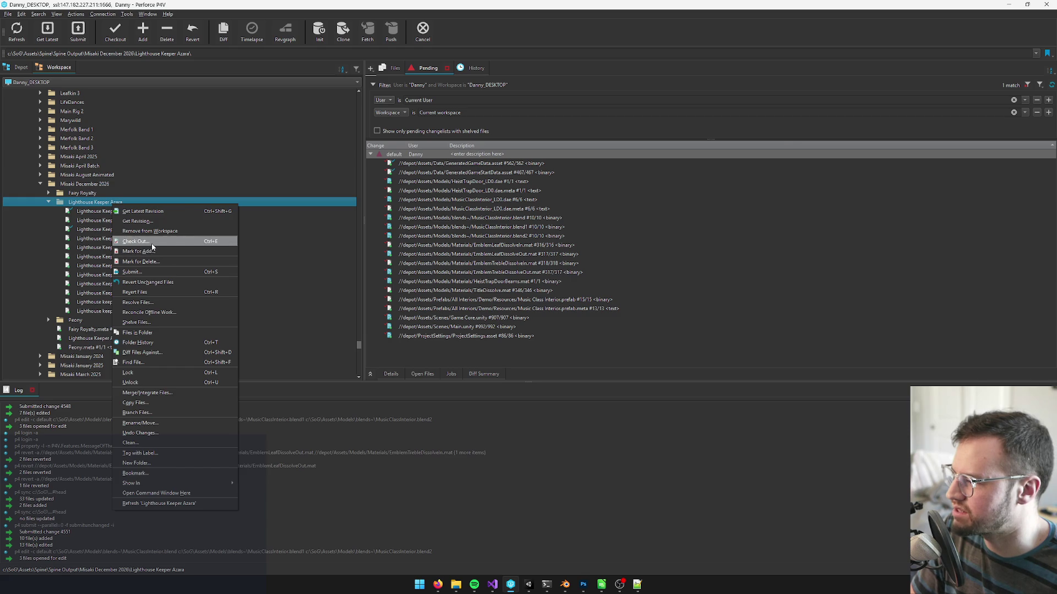
# Check out the Azara folder's 12 files, then open the default changelist's Submit form with all files unchecked.
pyautogui.click(112, 242)
pyautogui.click(737, 277)
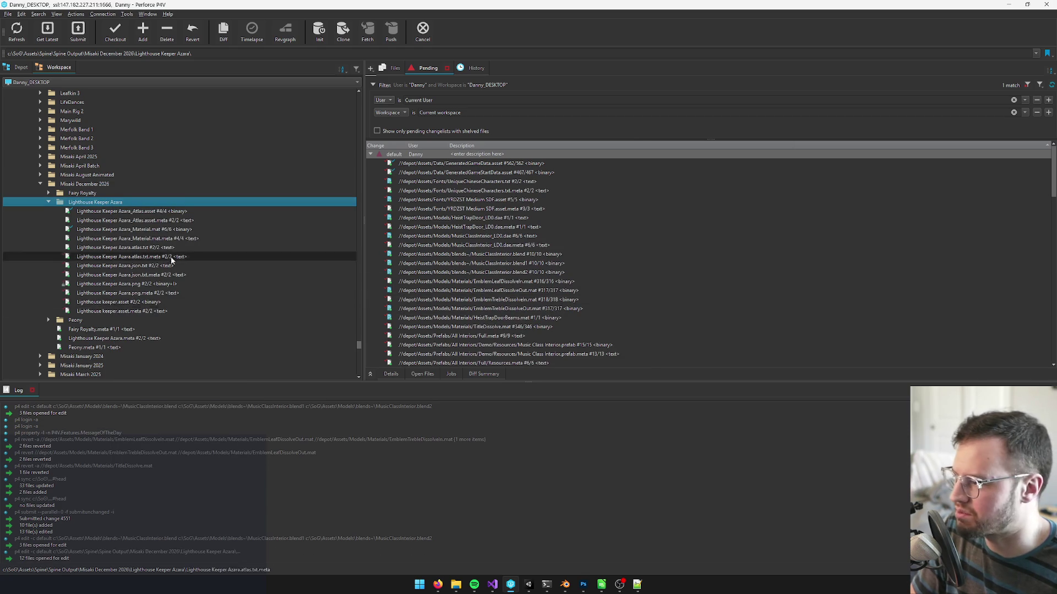
pyautogui.scroll(-15, 512, 314)
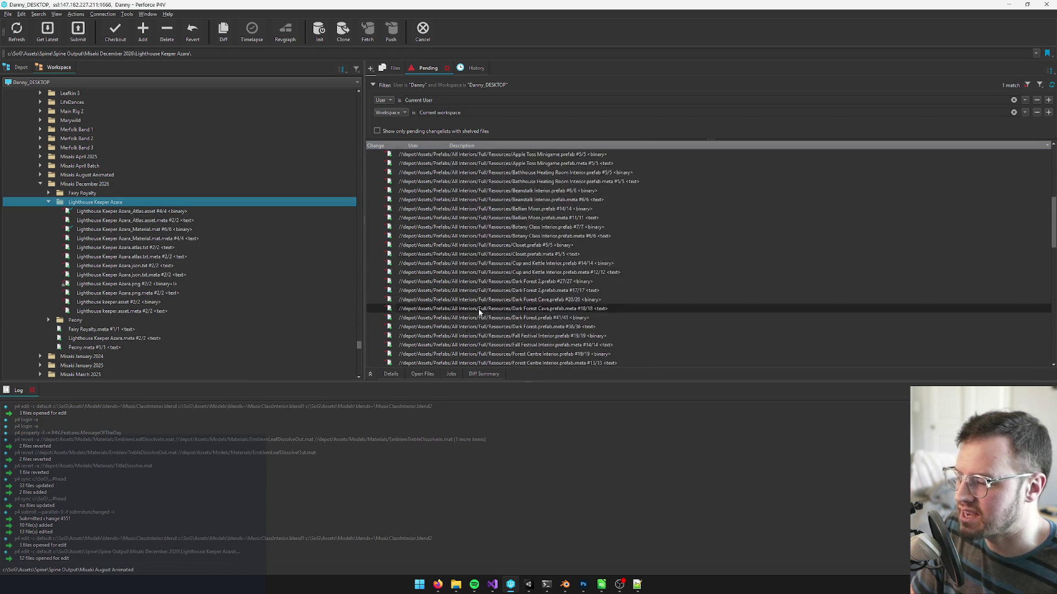
pyautogui.scroll(-5, 513, 313)
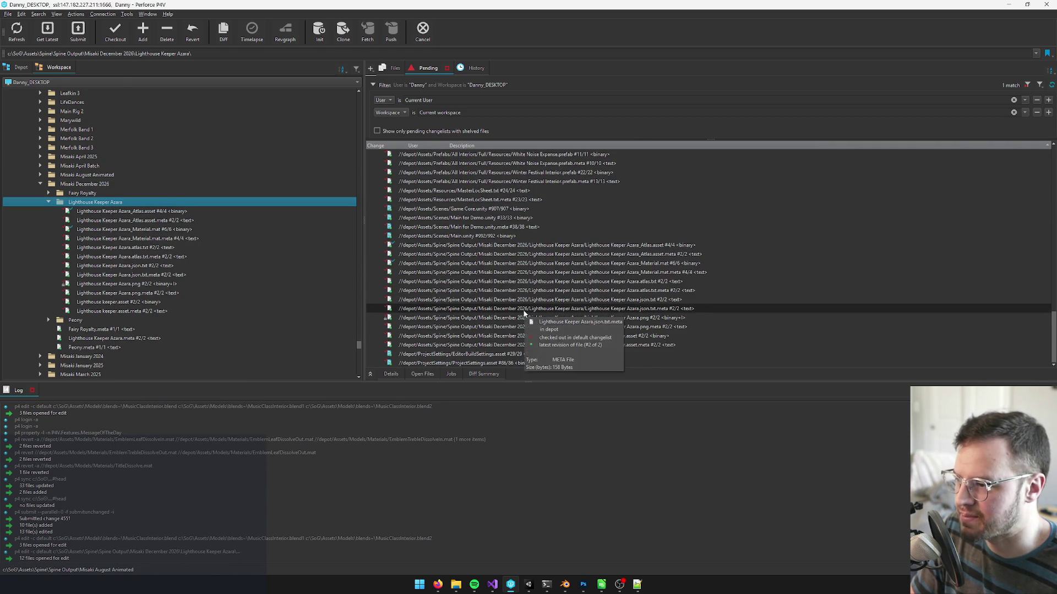
pyautogui.scroll(20, 555, 308)
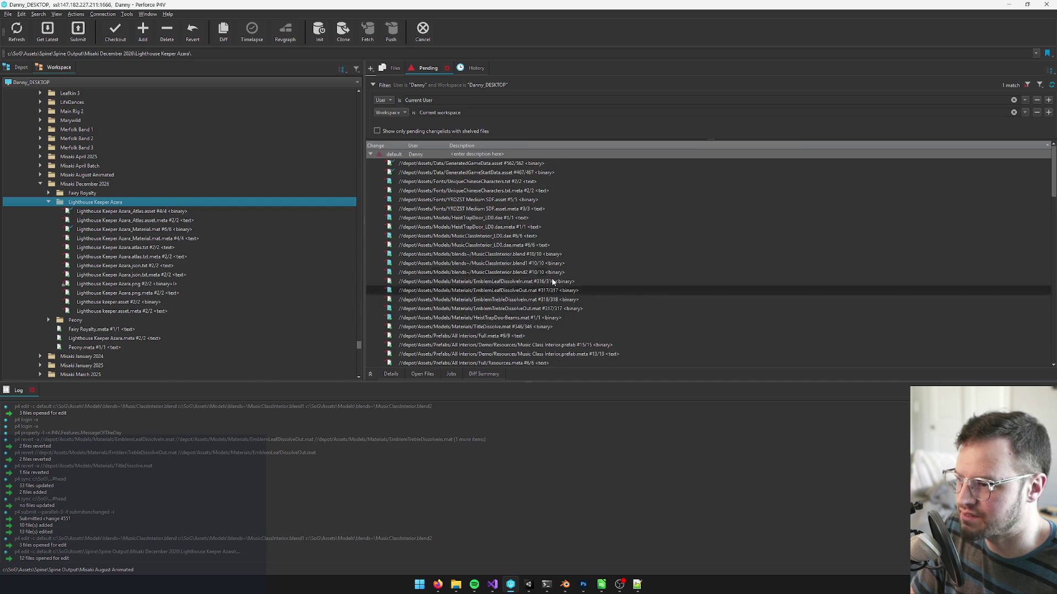
pyautogui.doubleClick(483, 156)
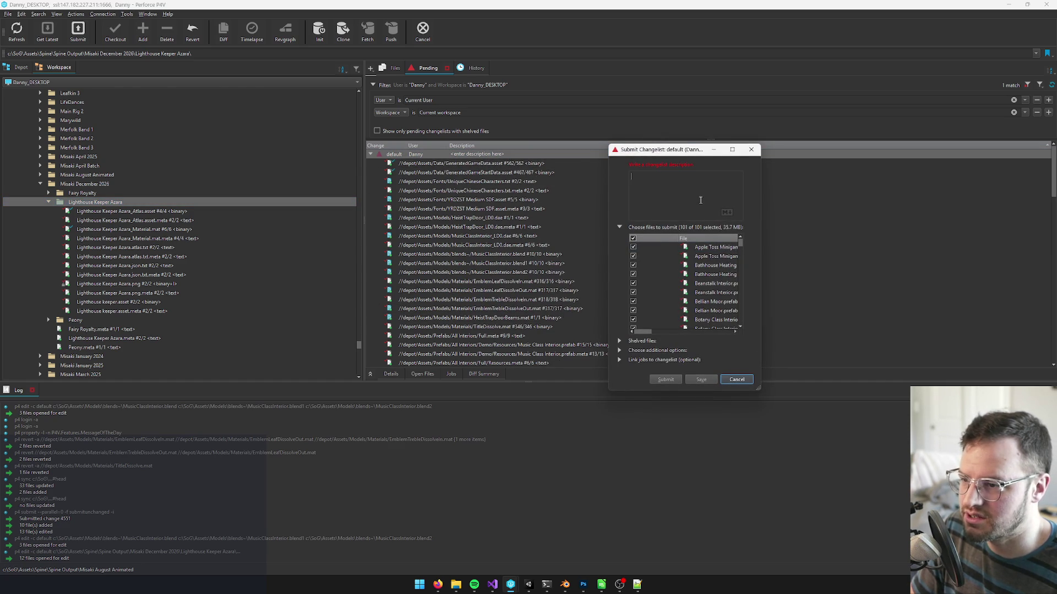
pyautogui.click(633, 238)
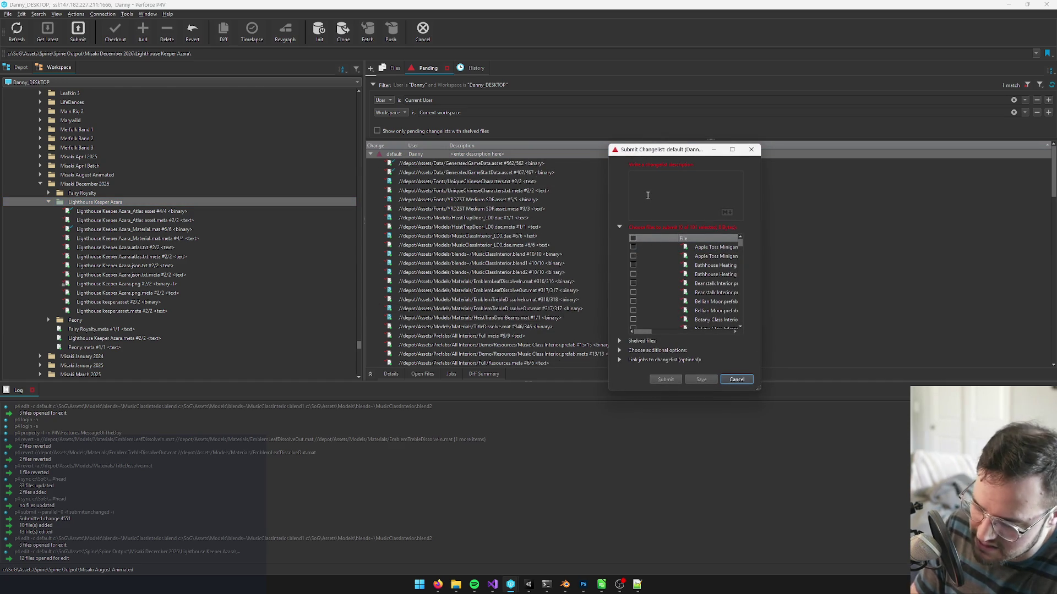
# Describe the changelist as 'adding ugly hat for azara', widen the form to check folders, and save it pending.
pyautogui.write('adding')
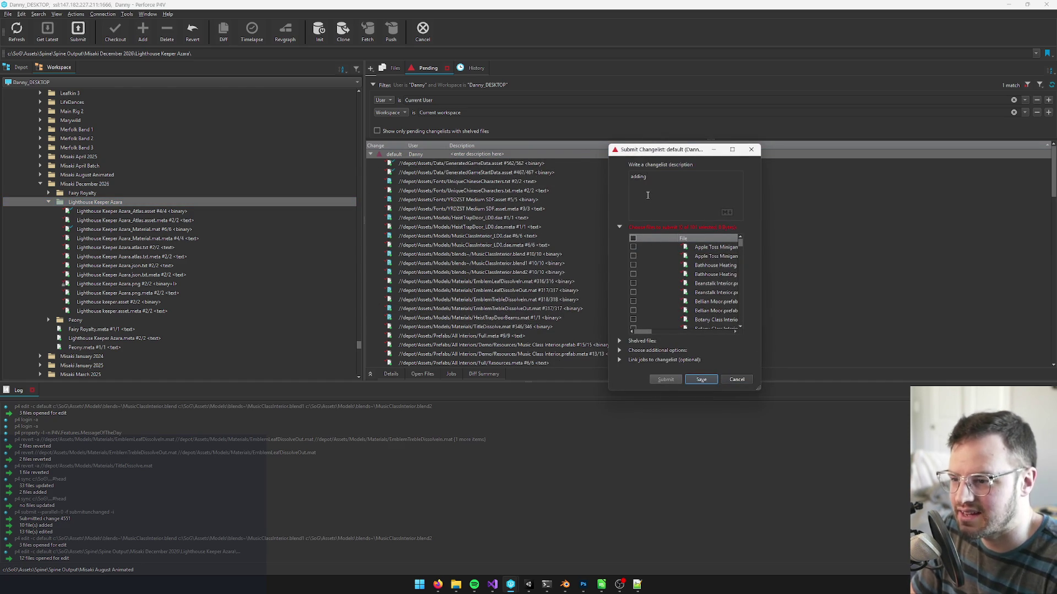
pyautogui.write(' hat')
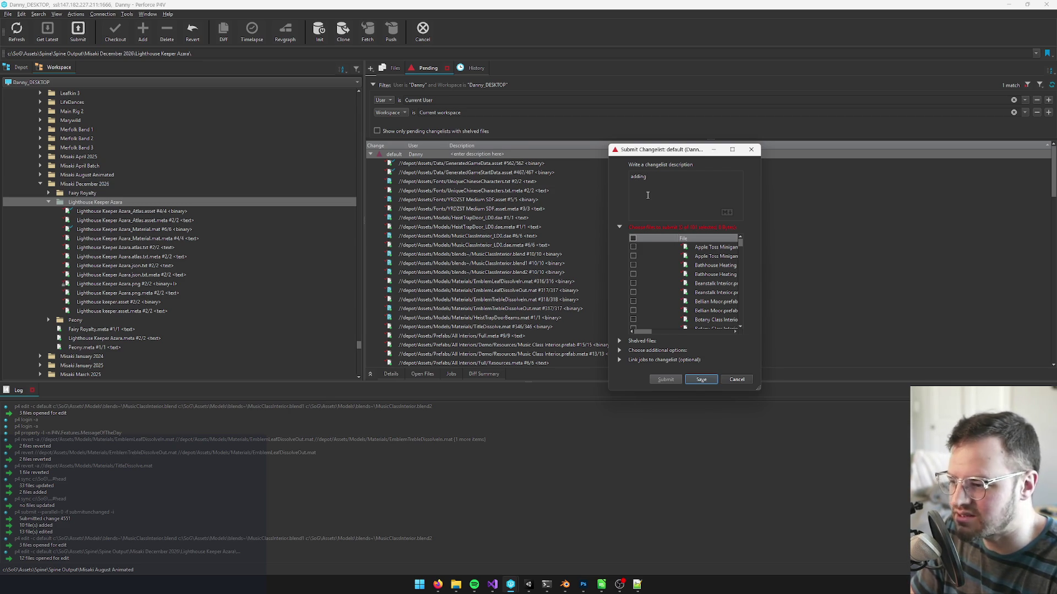
pyautogui.write('at t')
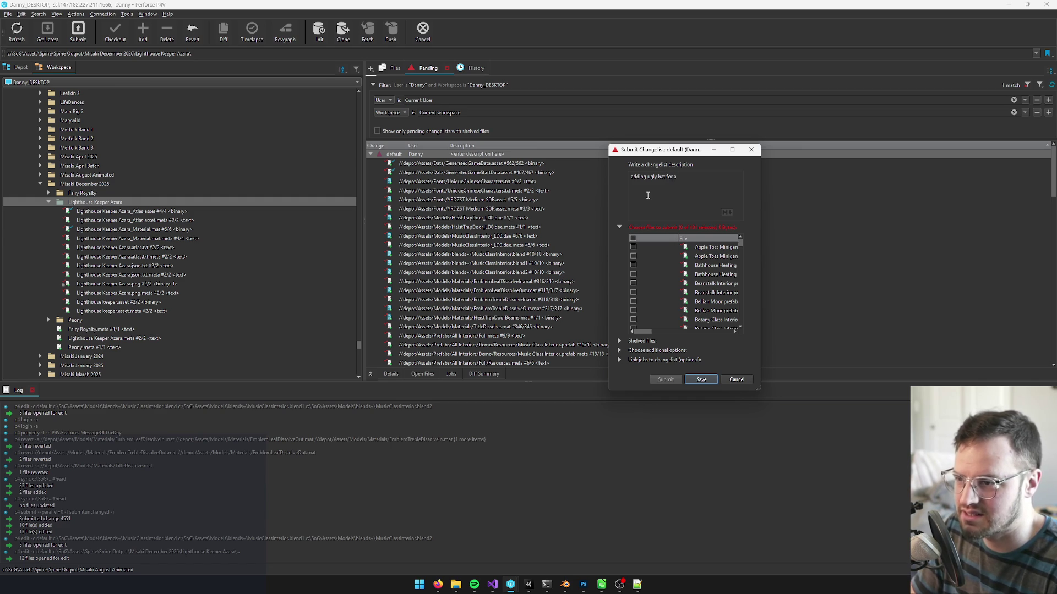
pyautogui.scroll(-15, 633, 315)
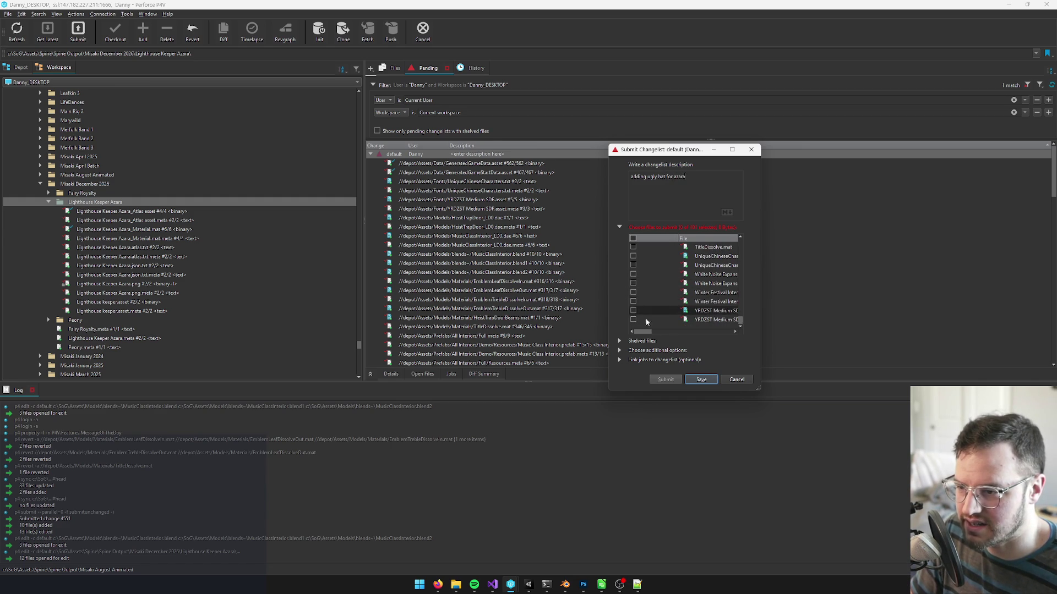
pyautogui.scroll(2, 655, 303)
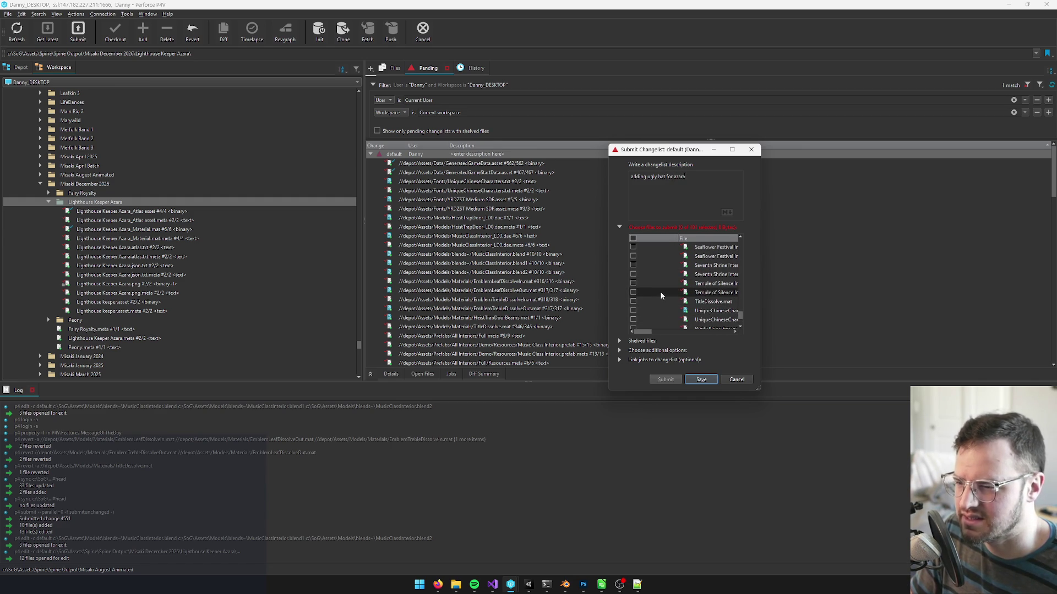
pyautogui.moveTo(762, 295); pyautogui.dragTo(960, 295)
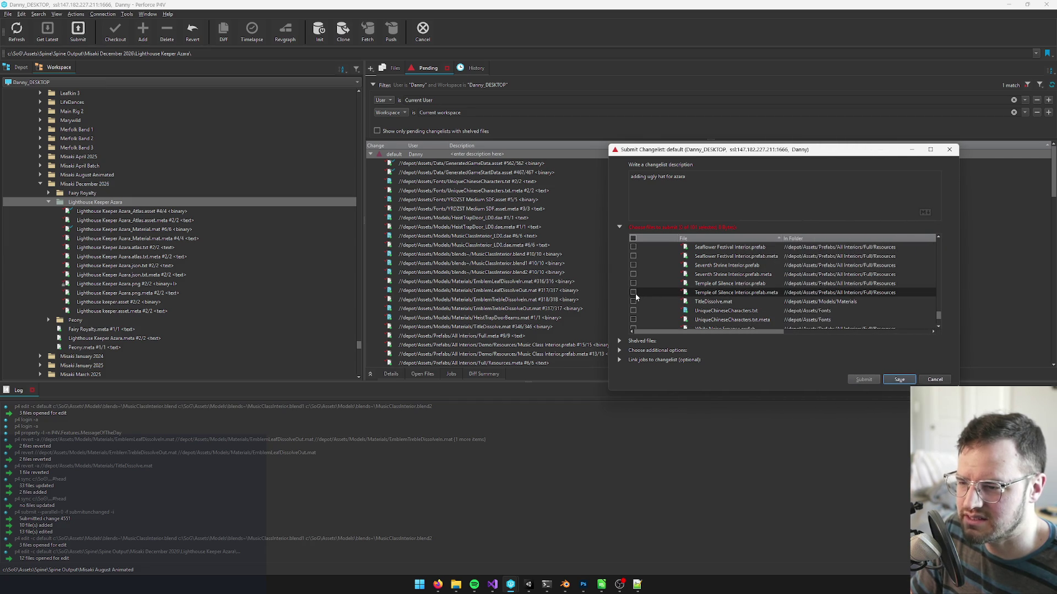
pyautogui.scroll(-3, 771, 297)
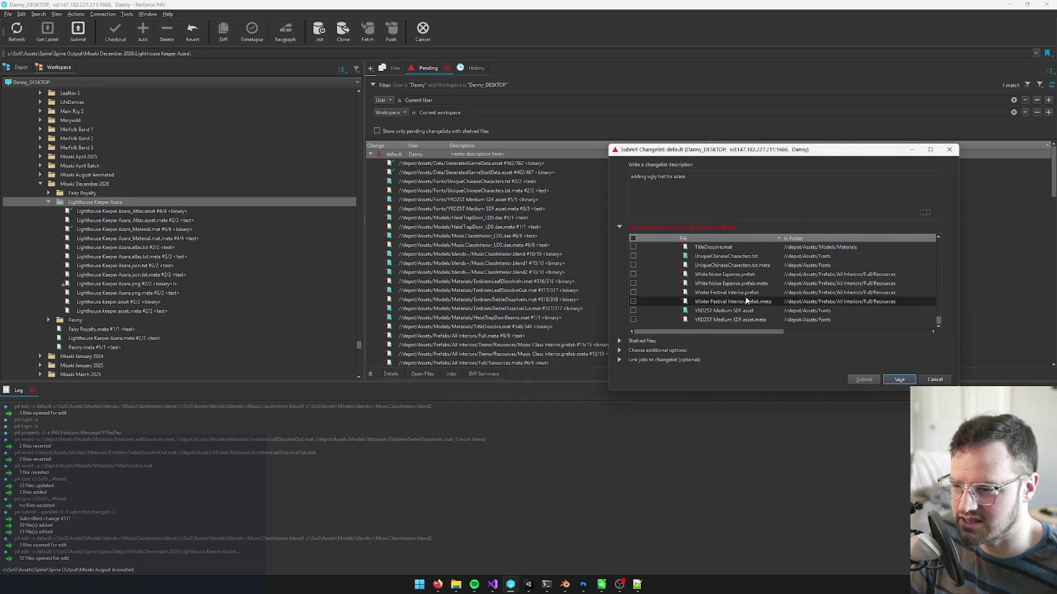
pyautogui.moveTo(937, 319); pyautogui.dragTo(932, 235)
pyautogui.scroll(-2, 752, 262)
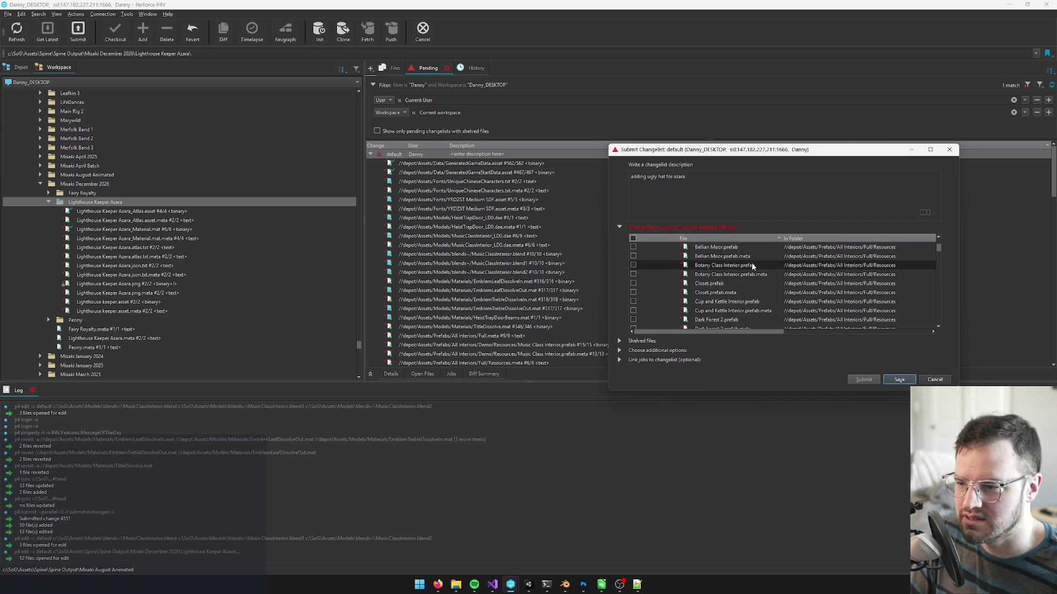
pyautogui.click(900, 379)
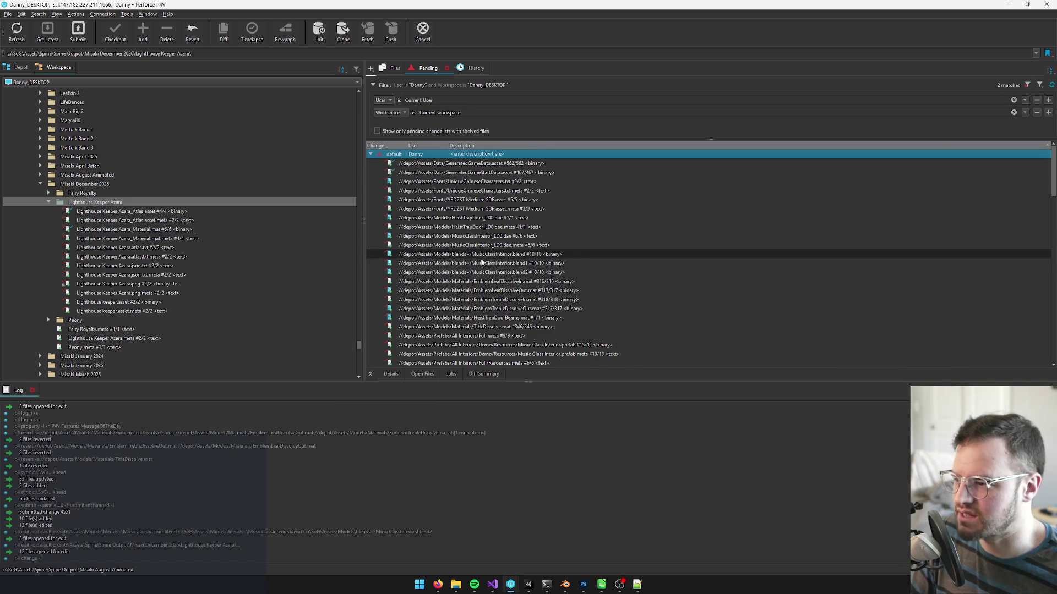
# Revert unchanged files from White Noise through Winter Festival in the default changelist.
pyautogui.scroll(-5, 548, 266)
pyautogui.scroll(-15, 527, 223)
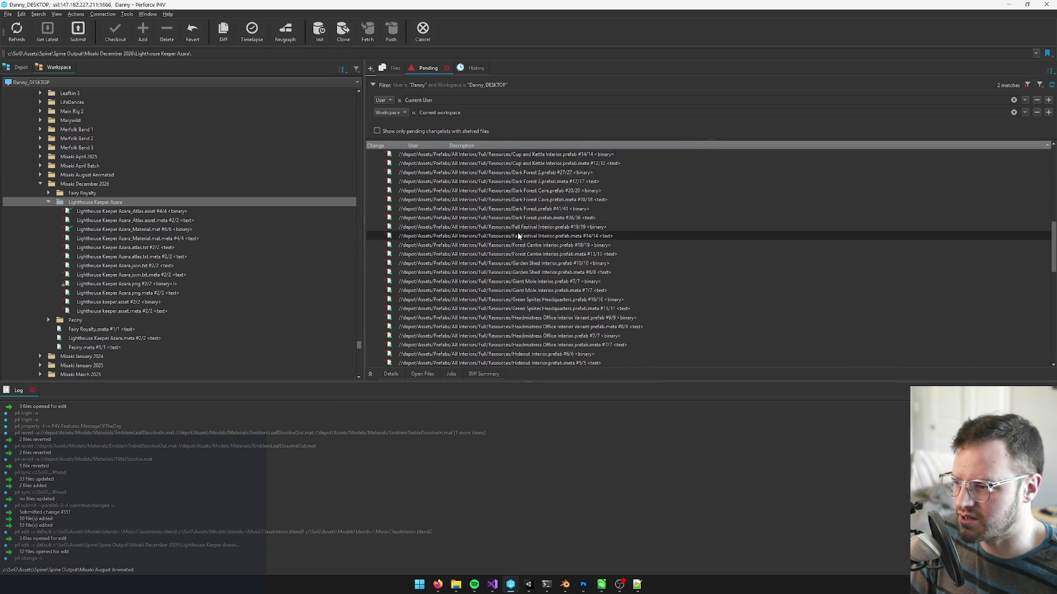
pyautogui.click(517, 154)
pyautogui.keyDown('shift'); pyautogui.click(520, 182); pyautogui.keyUp('shift')
pyautogui.rightClick(522, 182)
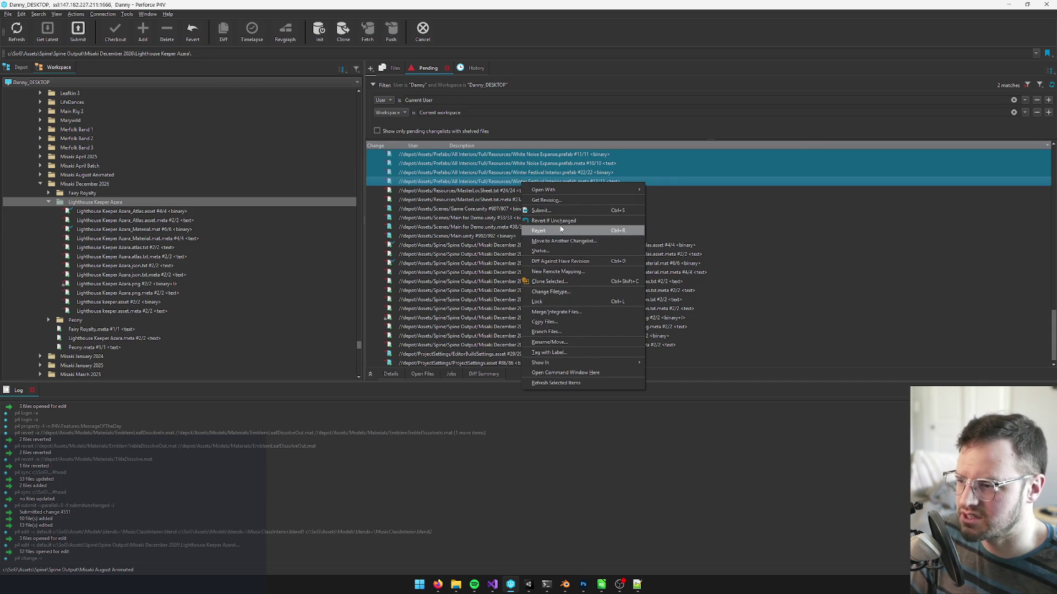
pyautogui.click(562, 220)
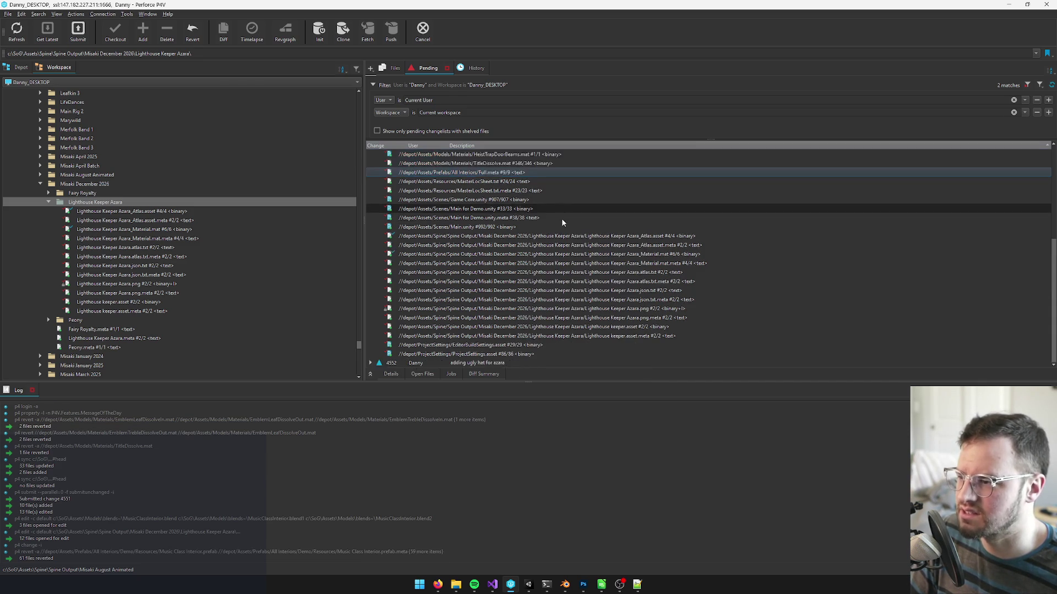
# Save the remaining default files as pending changelist 'heist bugfix, loc bugs, build kick'.
pyautogui.click(418, 154)
pyautogui.hotkey('ctrl', 's')
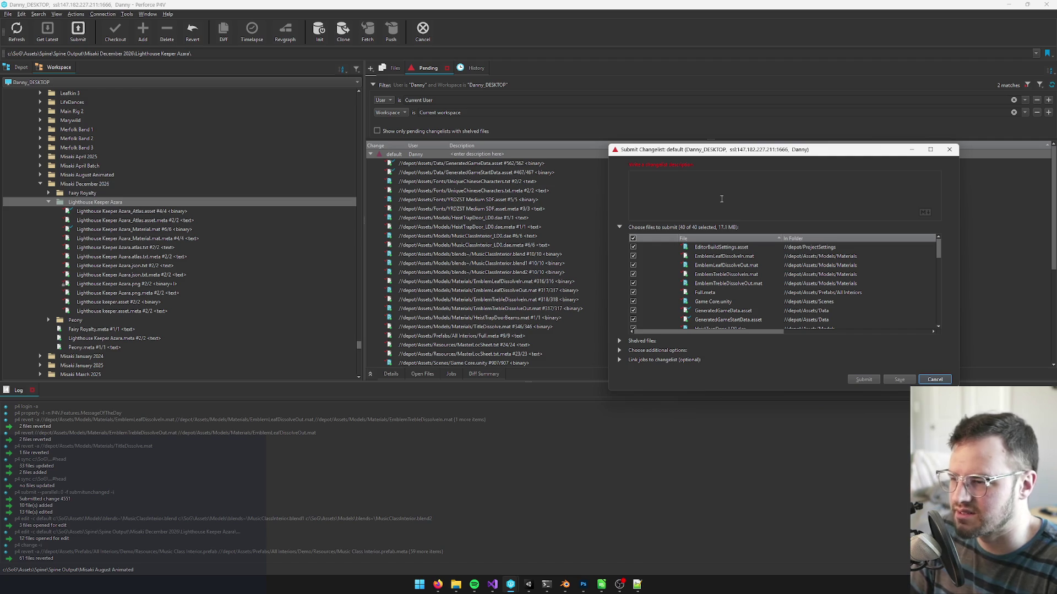
pyautogui.write('he')
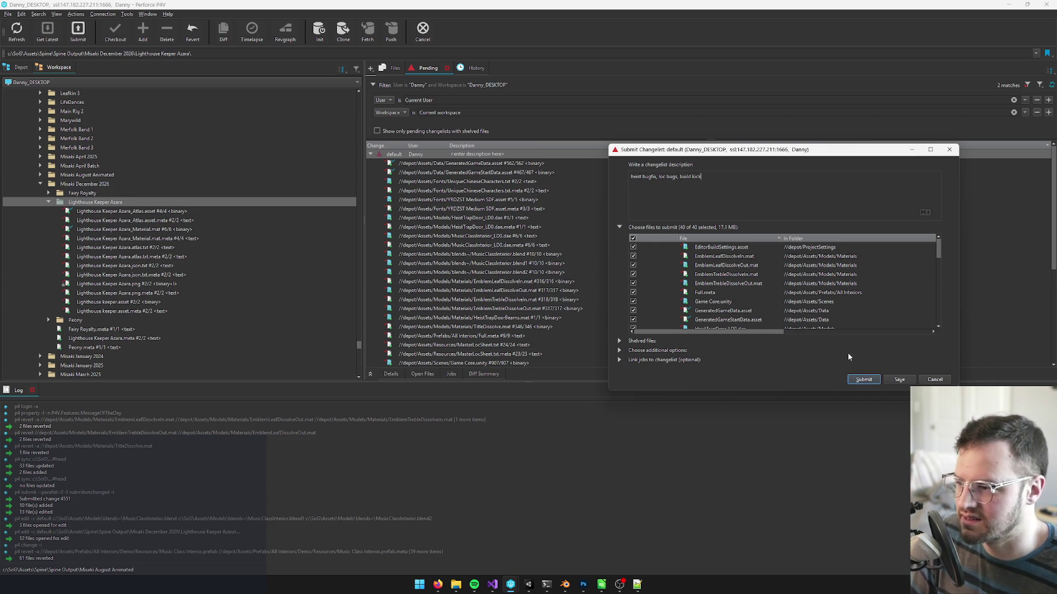
pyautogui.click(900, 381)
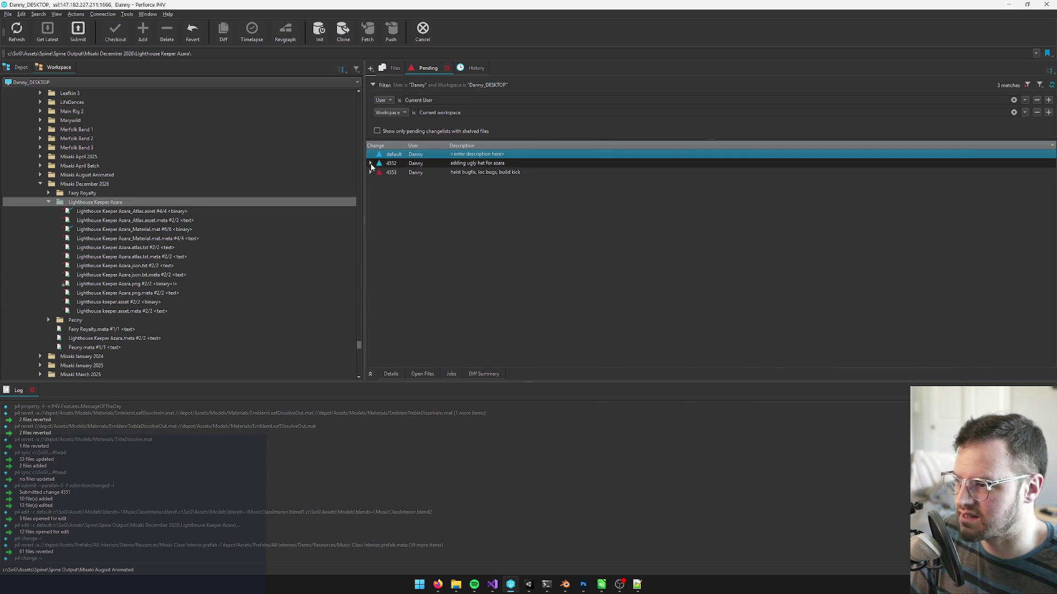
# Move all the Lighthouse Keeper Azara files into hat changelist 4552.
pyautogui.click(371, 163)
pyautogui.scroll(-5, 461, 232)
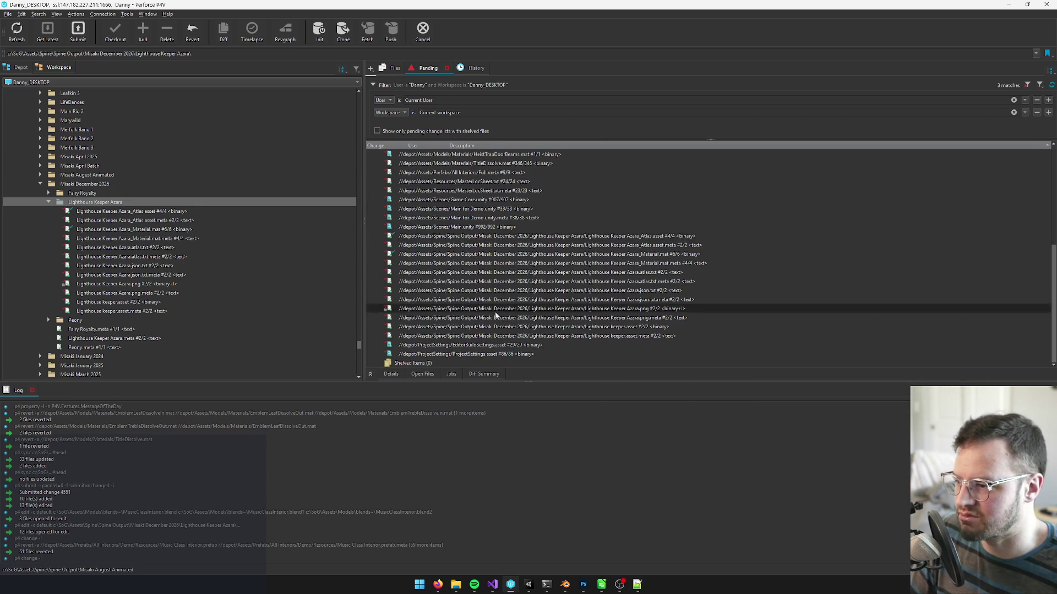
pyautogui.scroll(7, 516, 303)
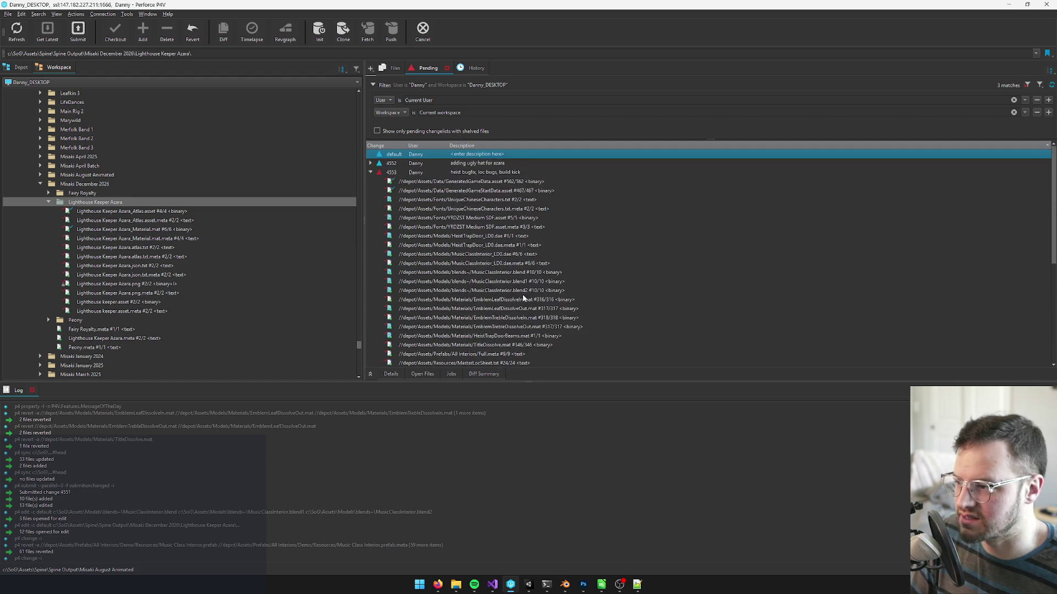
pyautogui.scroll(-7, 512, 225)
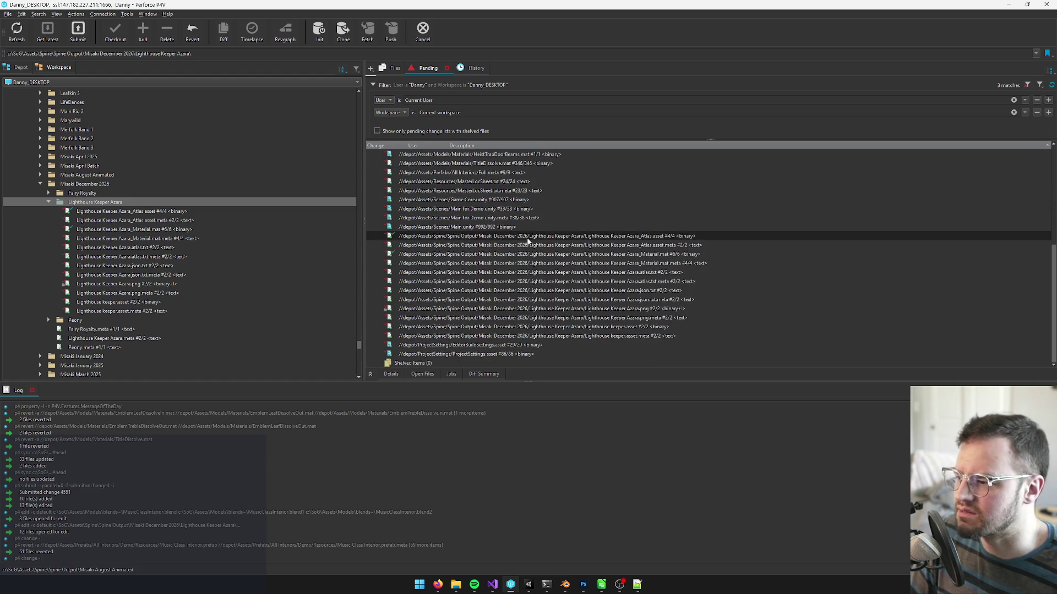
pyautogui.click(533, 336)
pyautogui.keyDown('shift'); pyautogui.click(544, 237); pyautogui.keyUp('shift')
pyautogui.scroll(5, 548, 257)
pyautogui.scroll(-2, 545, 325)
pyautogui.moveTo(543, 146)
pyautogui.mouseDown()
pyautogui.moveTo(540, 157)
pyautogui.moveTo(474, 163)
pyautogui.mouseUp()
# Submit changelist 4553 'heist bugfix, loc bugs, build kick' with its 28 files to the depot.
pyautogui.click(441, 172)
pyautogui.rightClick(464, 175)
pyautogui.press('Escape')
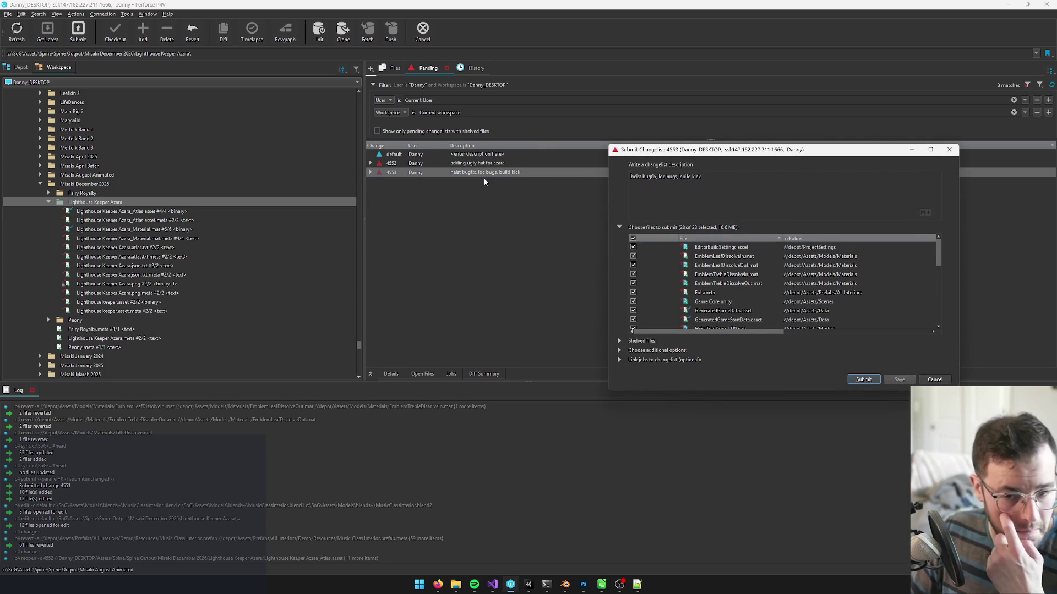
pyautogui.click(863, 379)
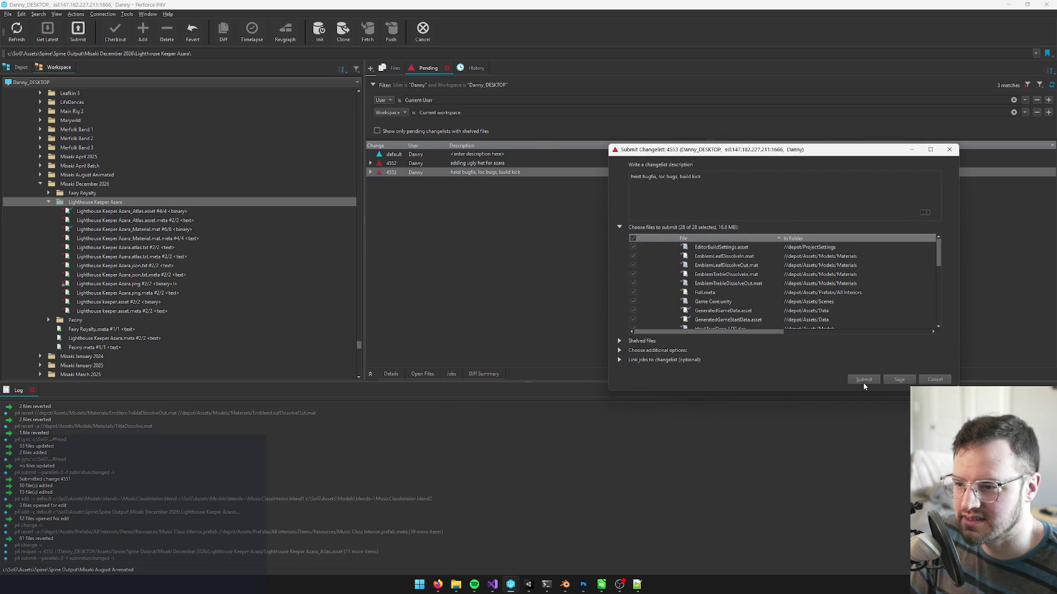